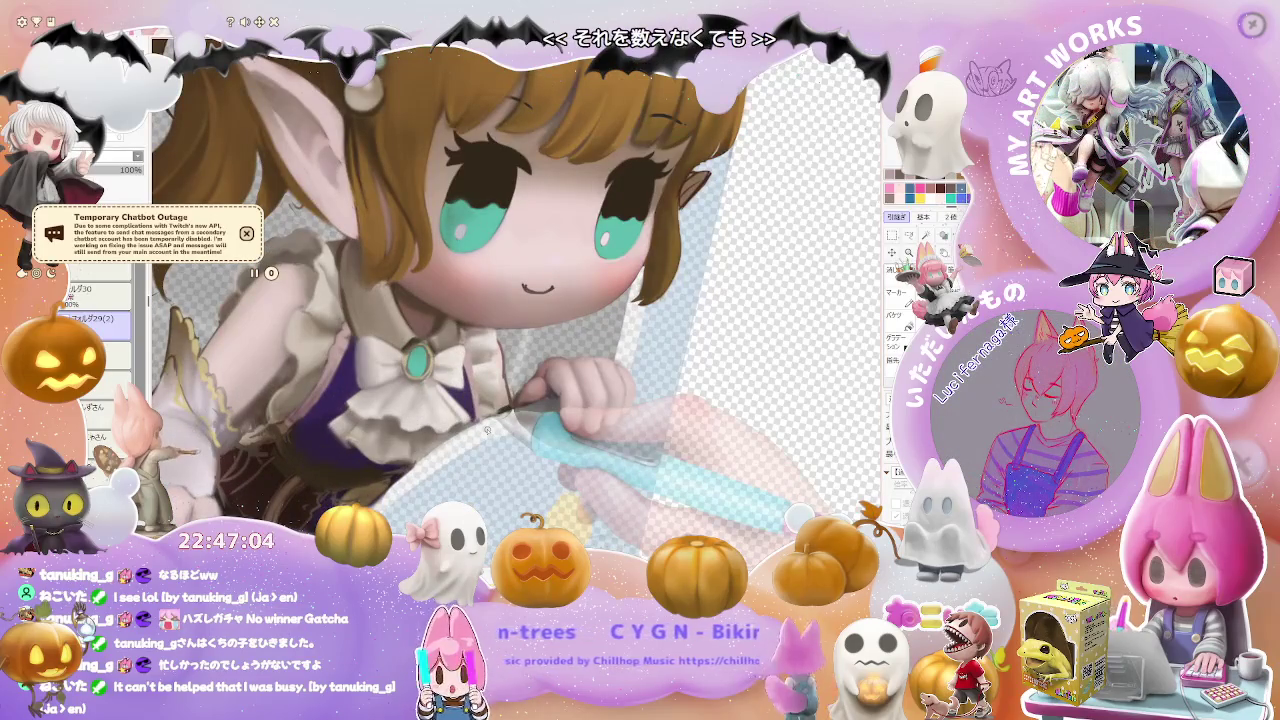
scroll(395, 355, "up", 3)
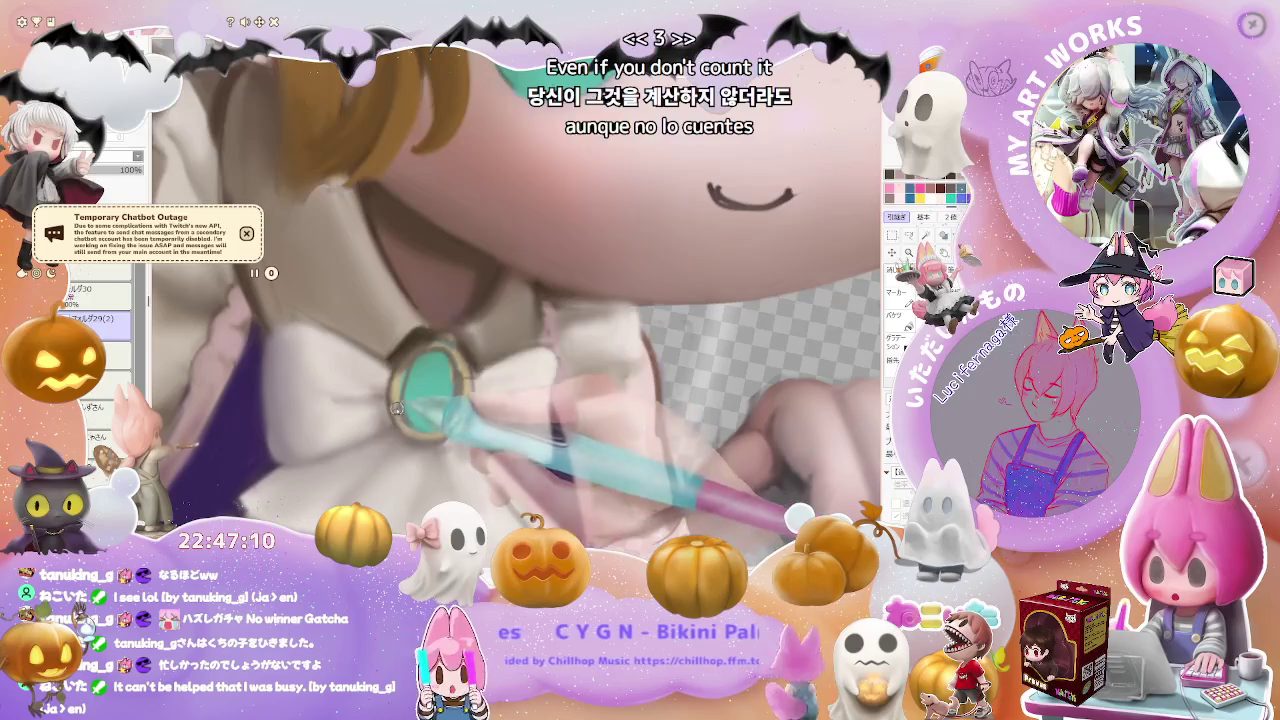
- Rotate the view counter-clockwise and zoom in on the frills beside the arm
scroll(397, 414, "down", 1)
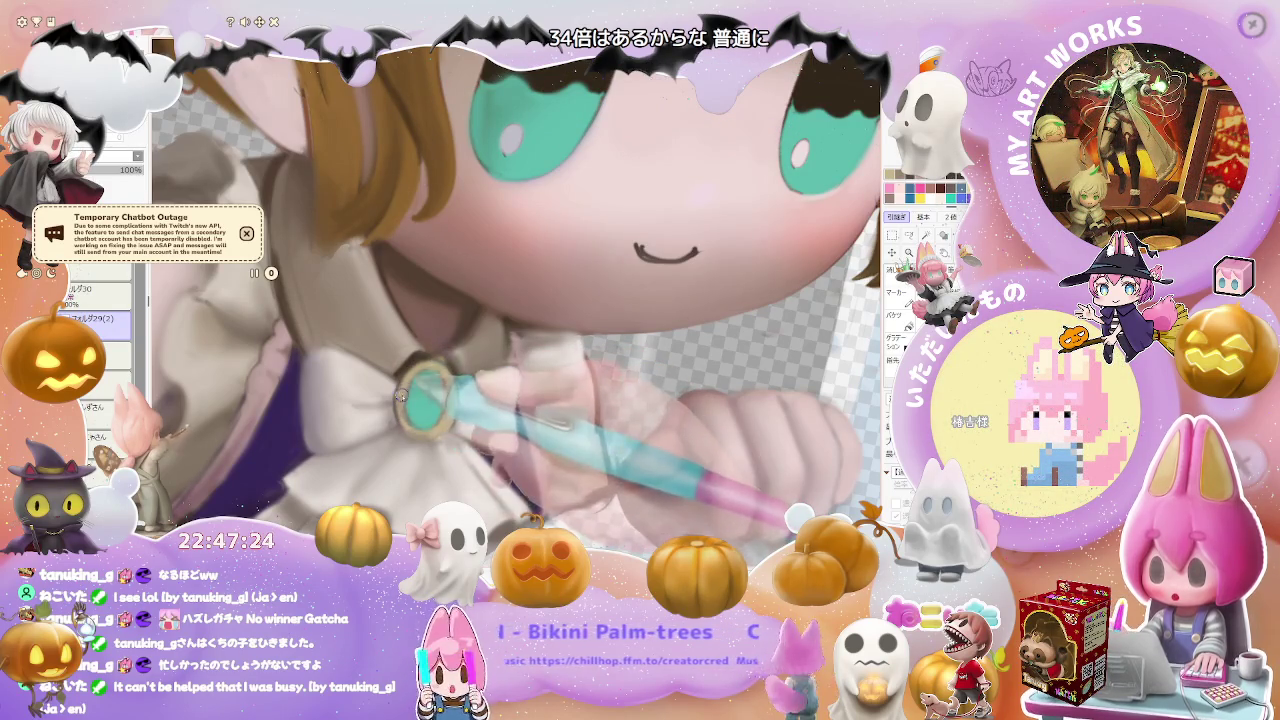
scroll(477, 396, "down", 2)
scroll(477, 396, "down", 2)
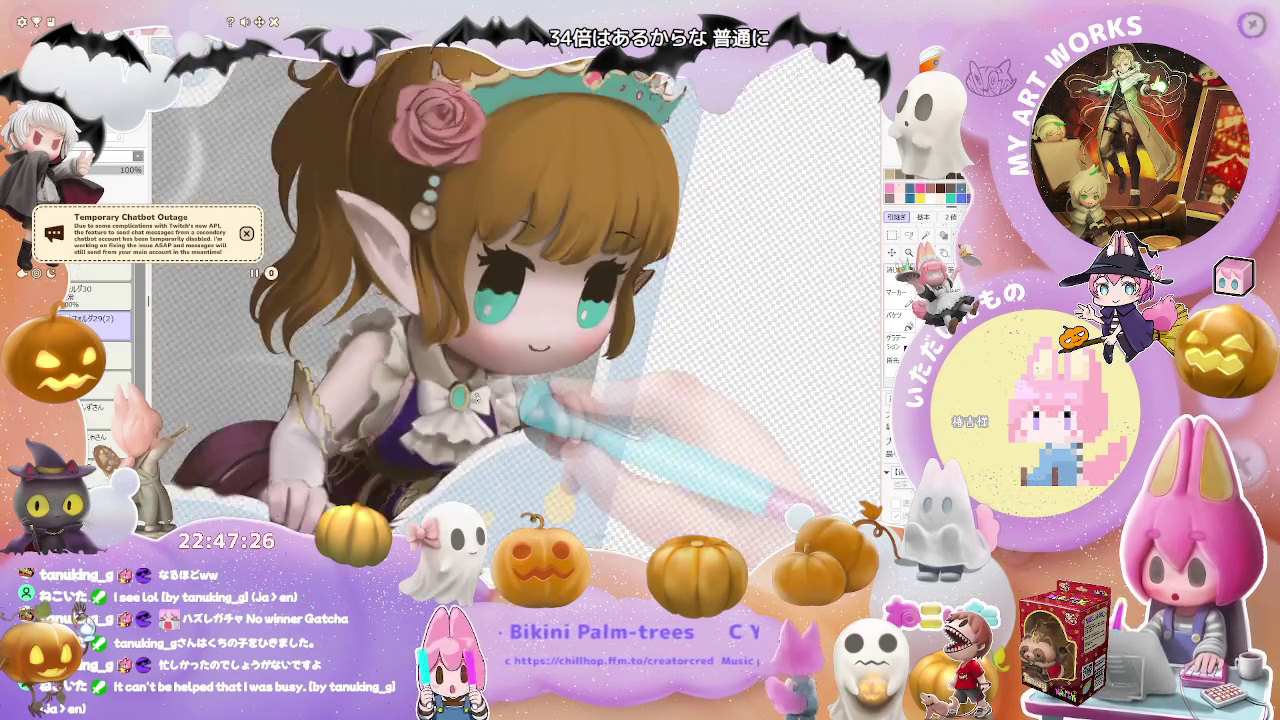
scroll(477, 396, "down", 2)
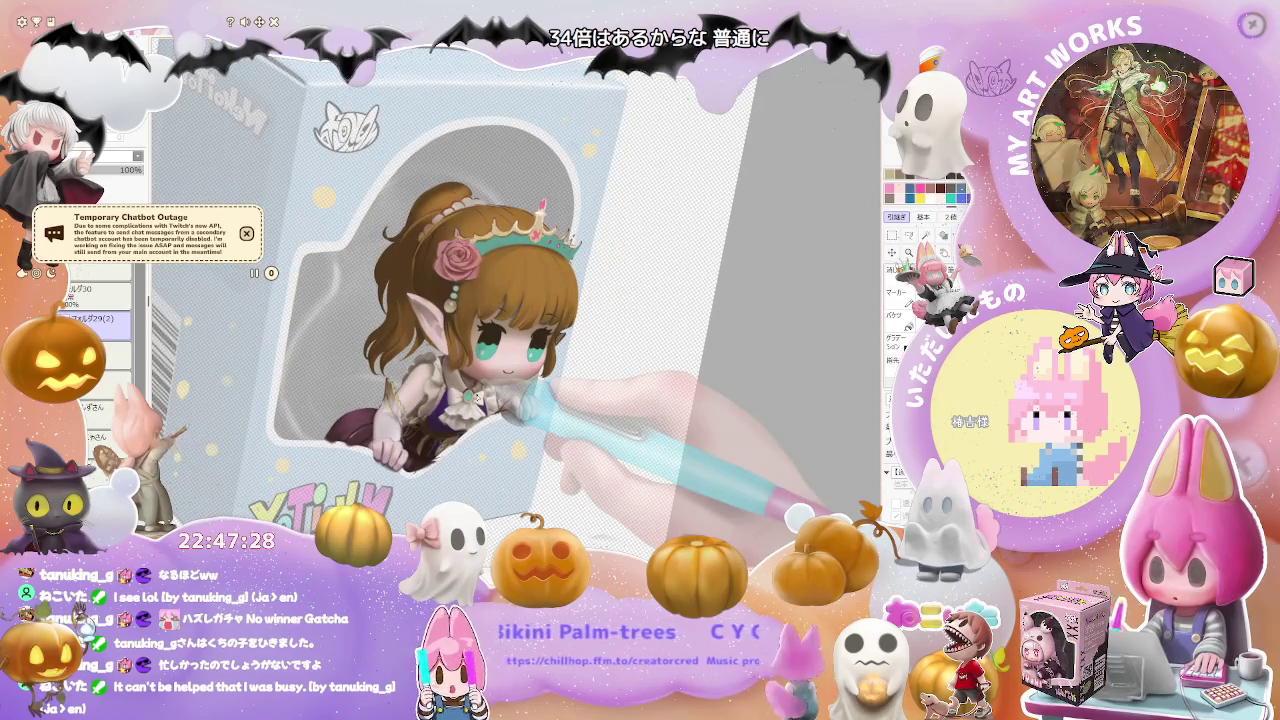
key("Delete")
scroll(477, 396, "up", 2)
scroll(403, 330, "up", 2)
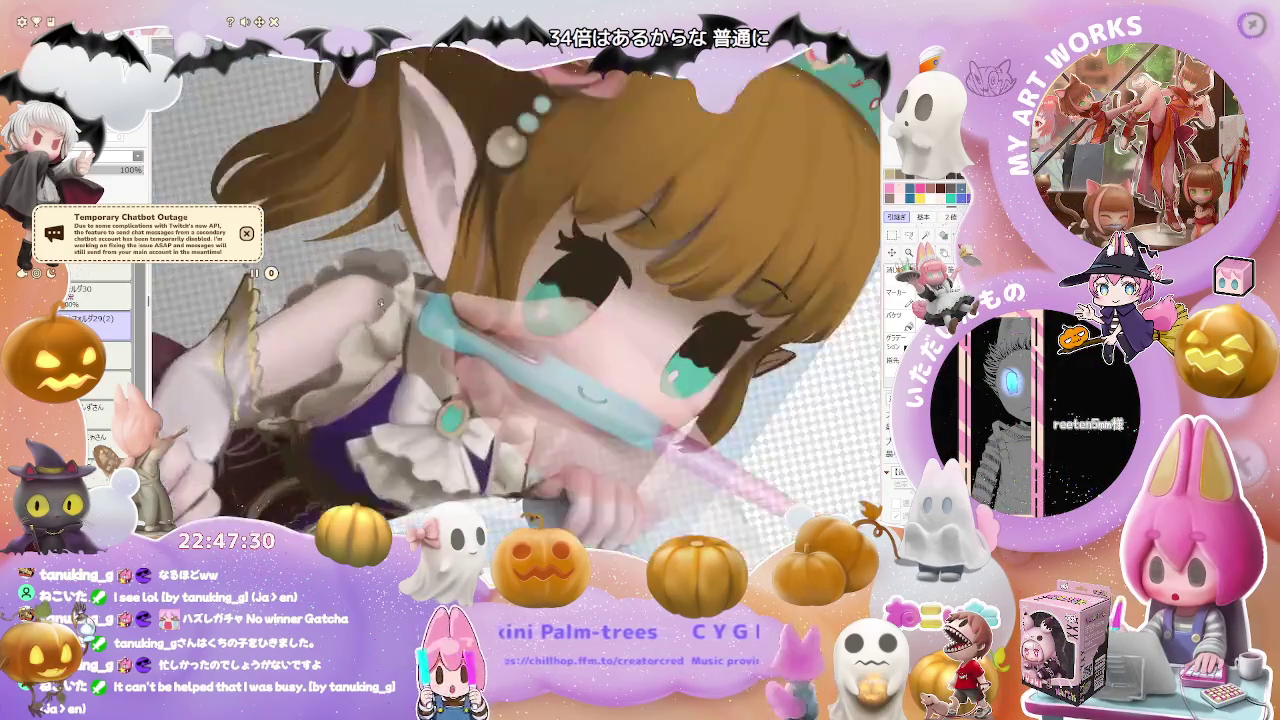
scroll(398, 300, "up", 1)
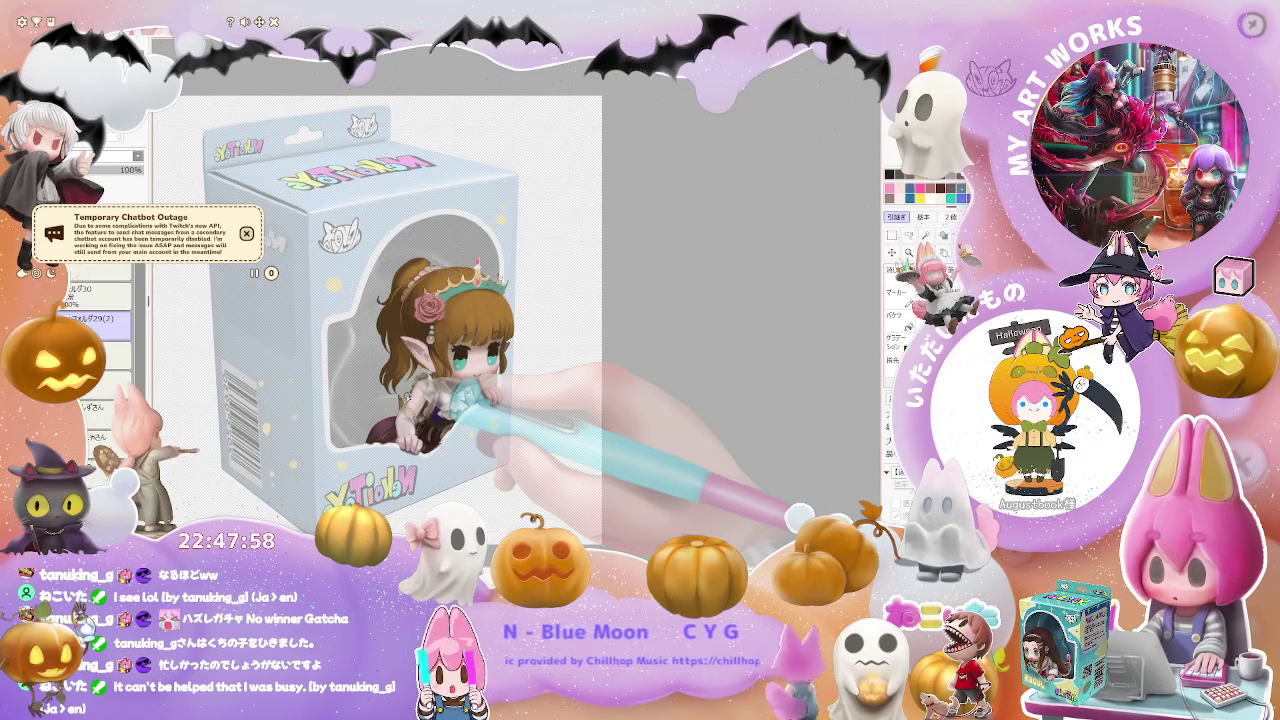
scroll(406, 397, "up", 3)
scroll(432, 417, "up", 2)
- Enlarge the brush about threefold and paint skin tone over the frills by the arm
key("bracketright")
key("bracketright")
key("bracketright")
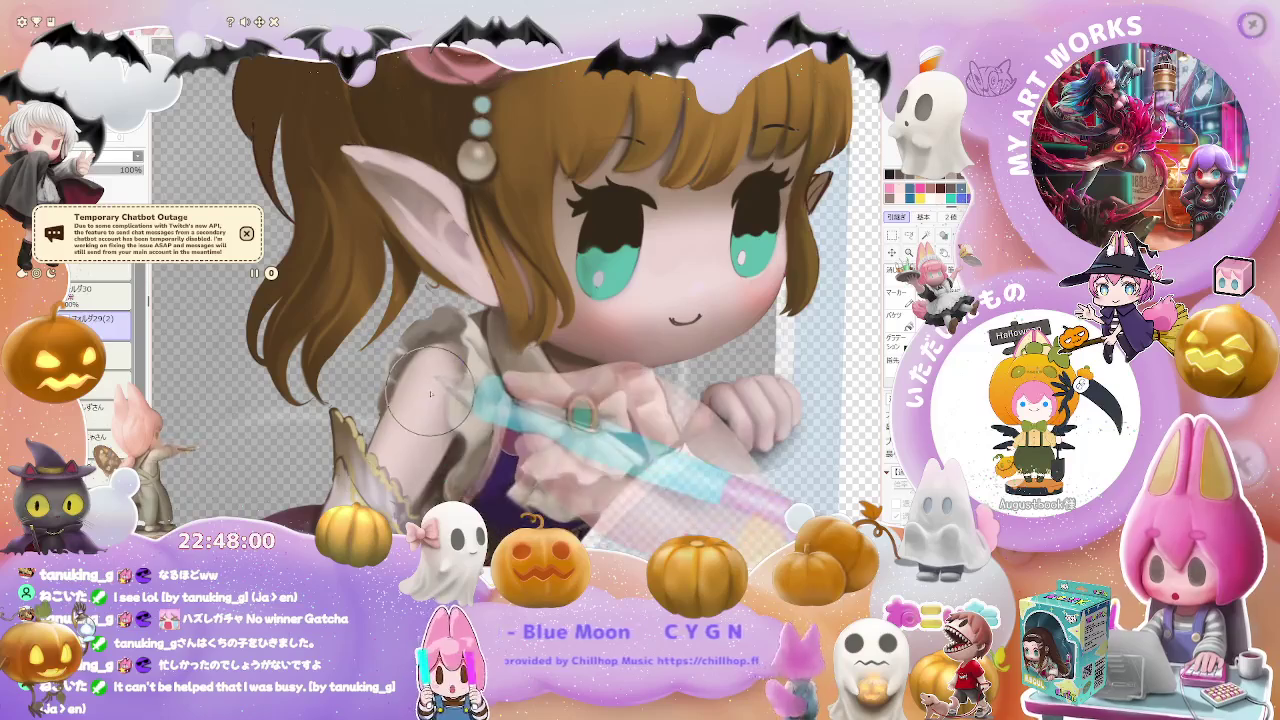
scroll(425, 455, "down", 3)
scroll(528, 470, "down", 2)
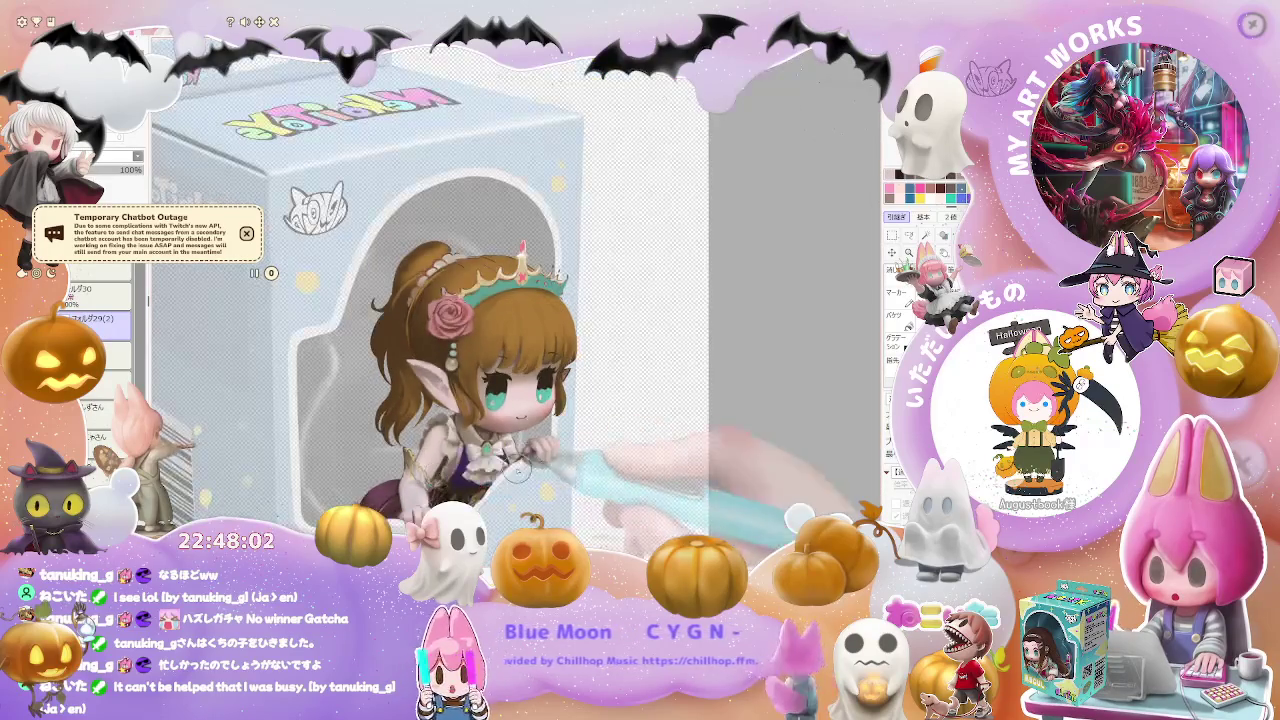
key("End")
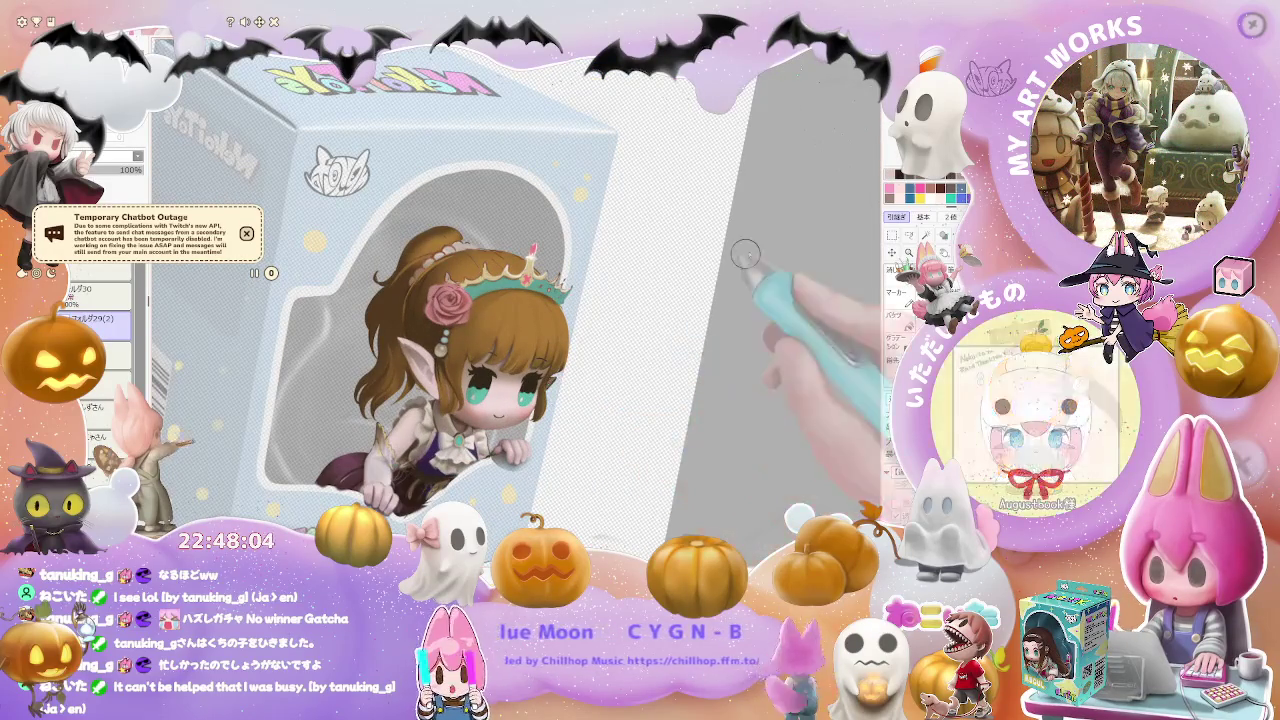
scroll(404, 419, "up", 1)
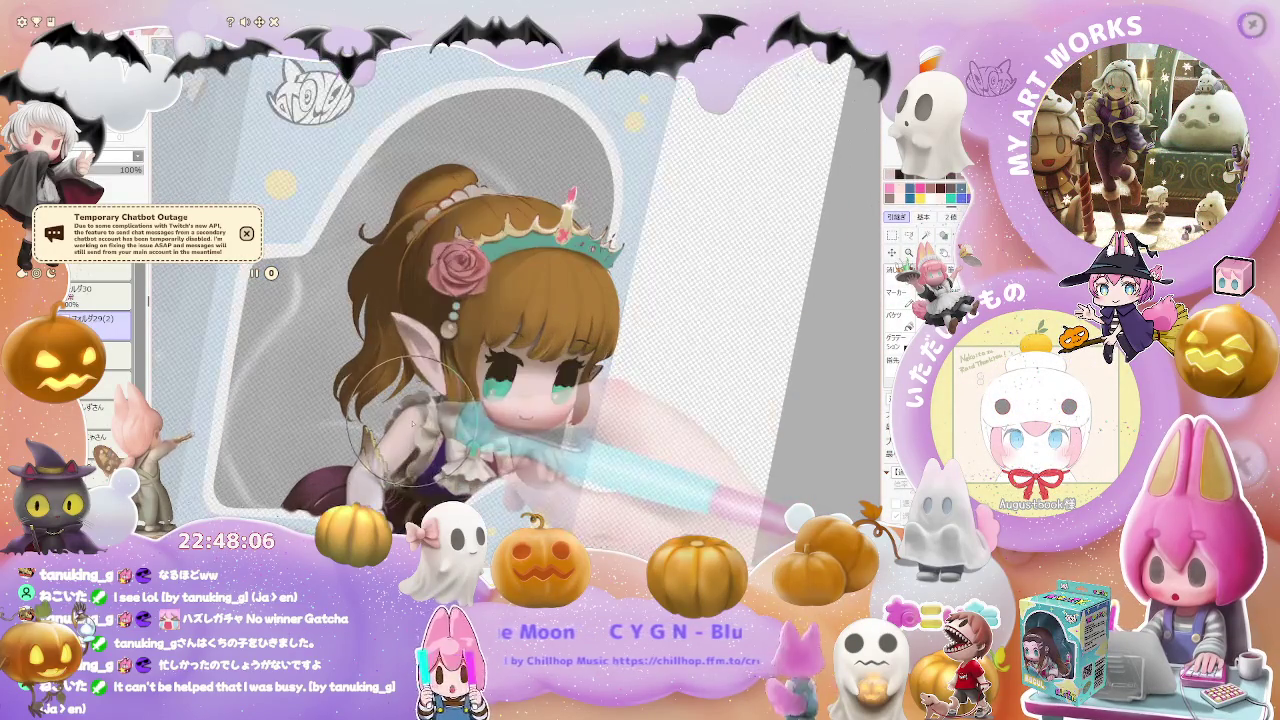
left_click_drag(401, 430, 416, 430)
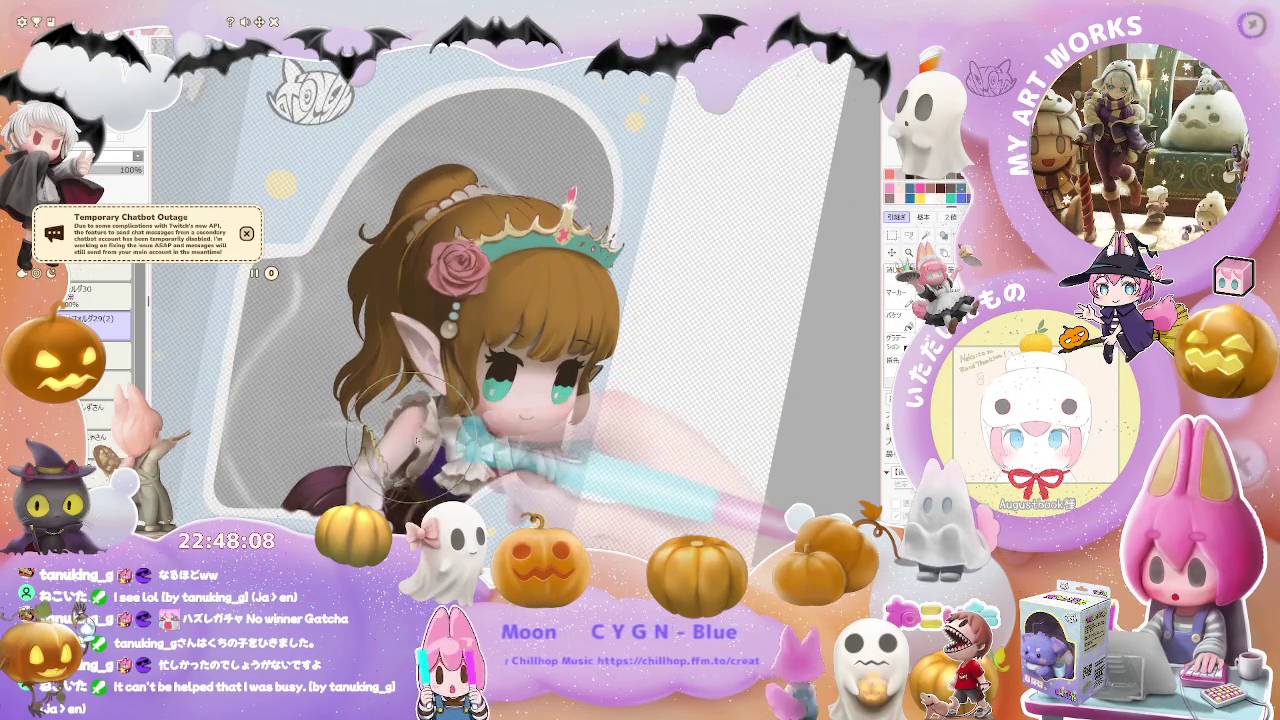
scroll(534, 447, "down", 4)
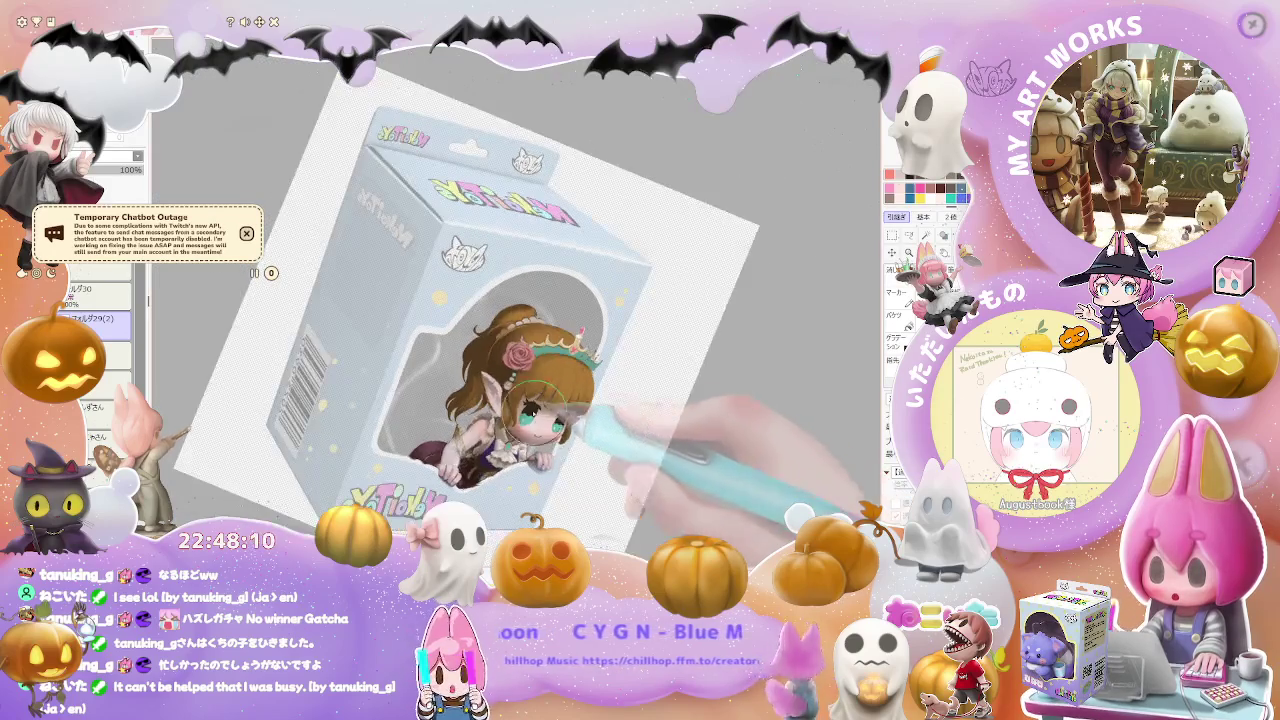
scroll(597, 452, "up", 3)
scroll(520, 410, "up", 3)
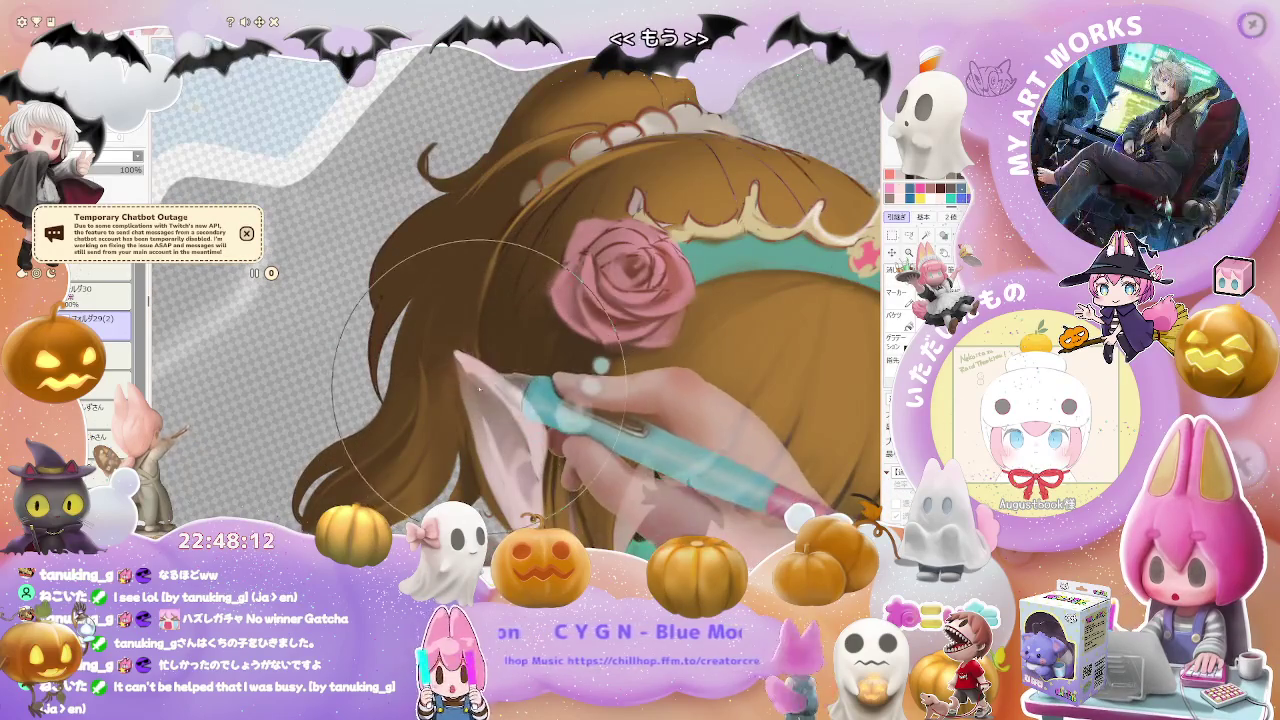
- Shrink the brush back down for finer detail work
key("bracketleft")
key("bracketleft")
key("bracketleft")
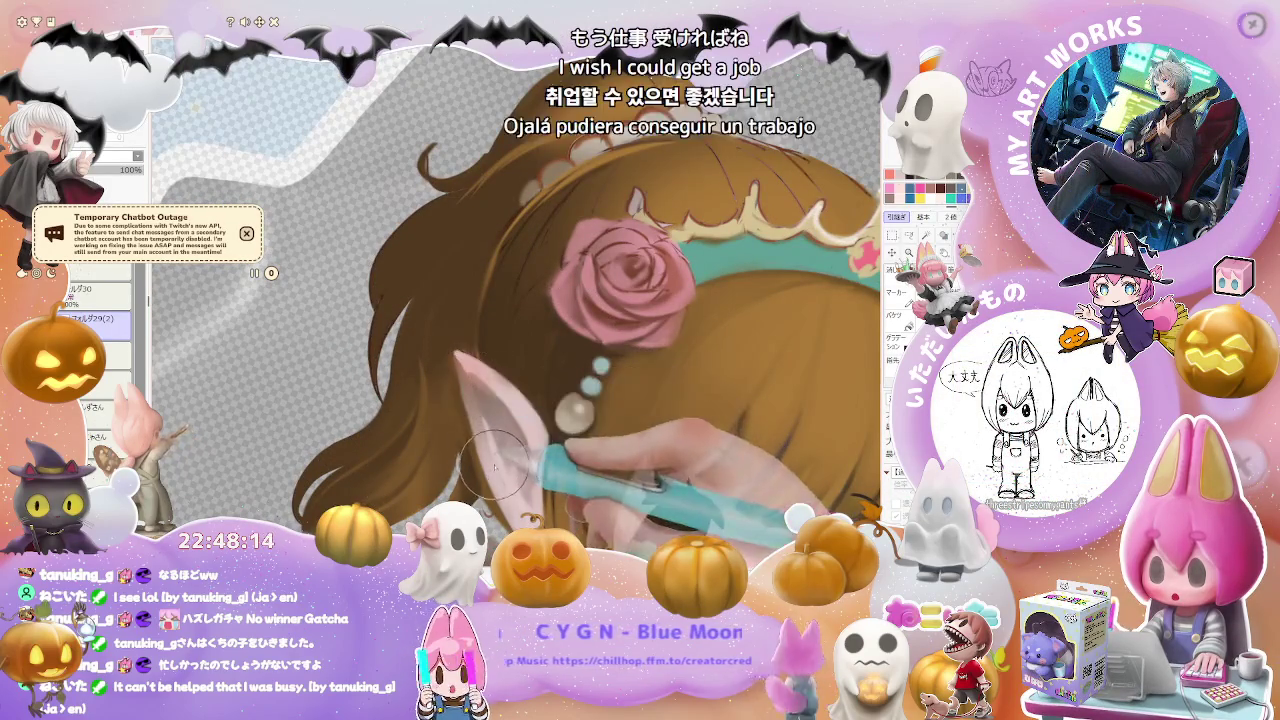
scroll(468, 388, "down", 4)
scroll(600, 480, "up", 1)
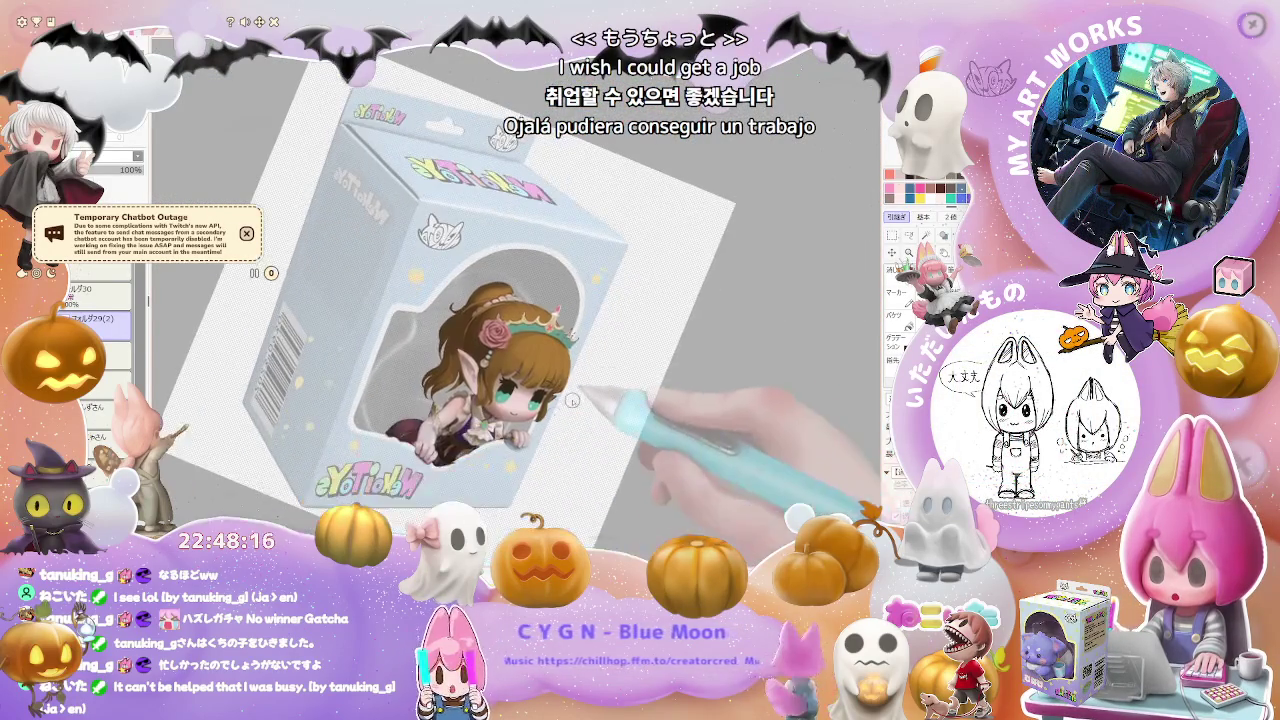
scroll(580, 490, "up", 2)
scroll(560, 490, "up", 2)
scroll(500, 475, "up", 2)
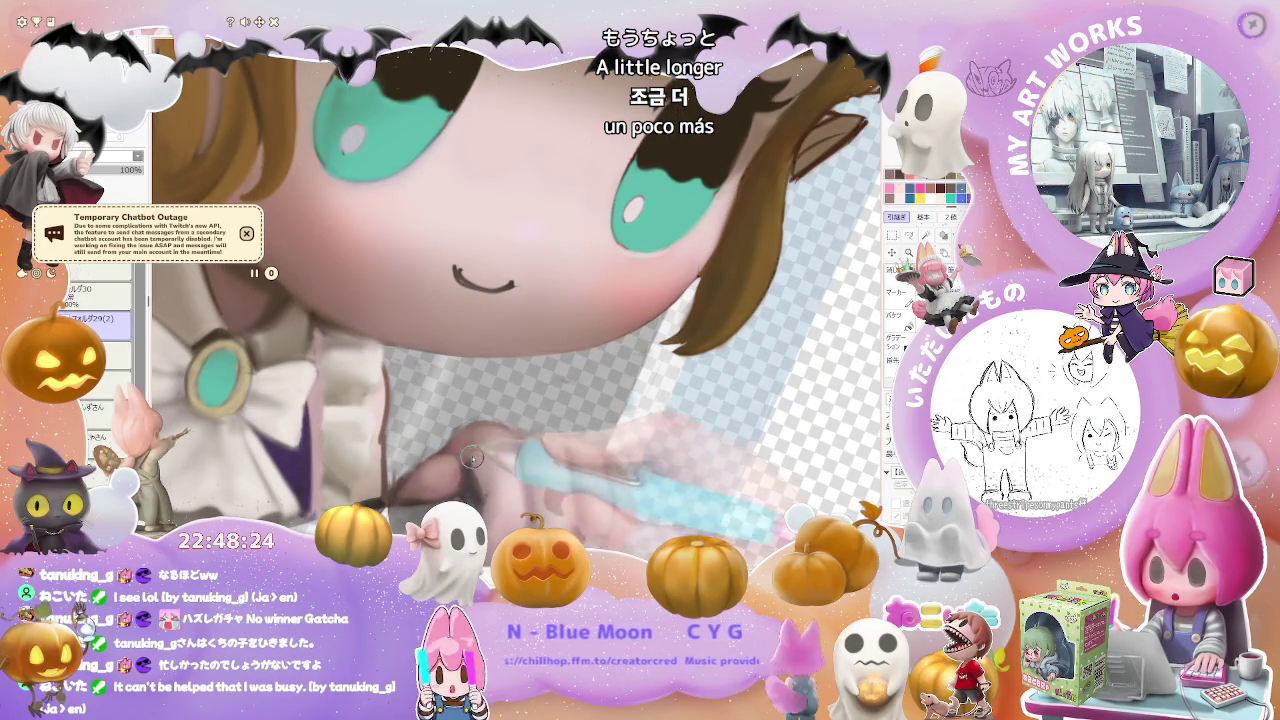
- Zoom in on the face and set the brush size to 29
scroll(468, 460, "down", 2)
scroll(474, 451, "down", 1)
scroll(475, 451, "up", 1)
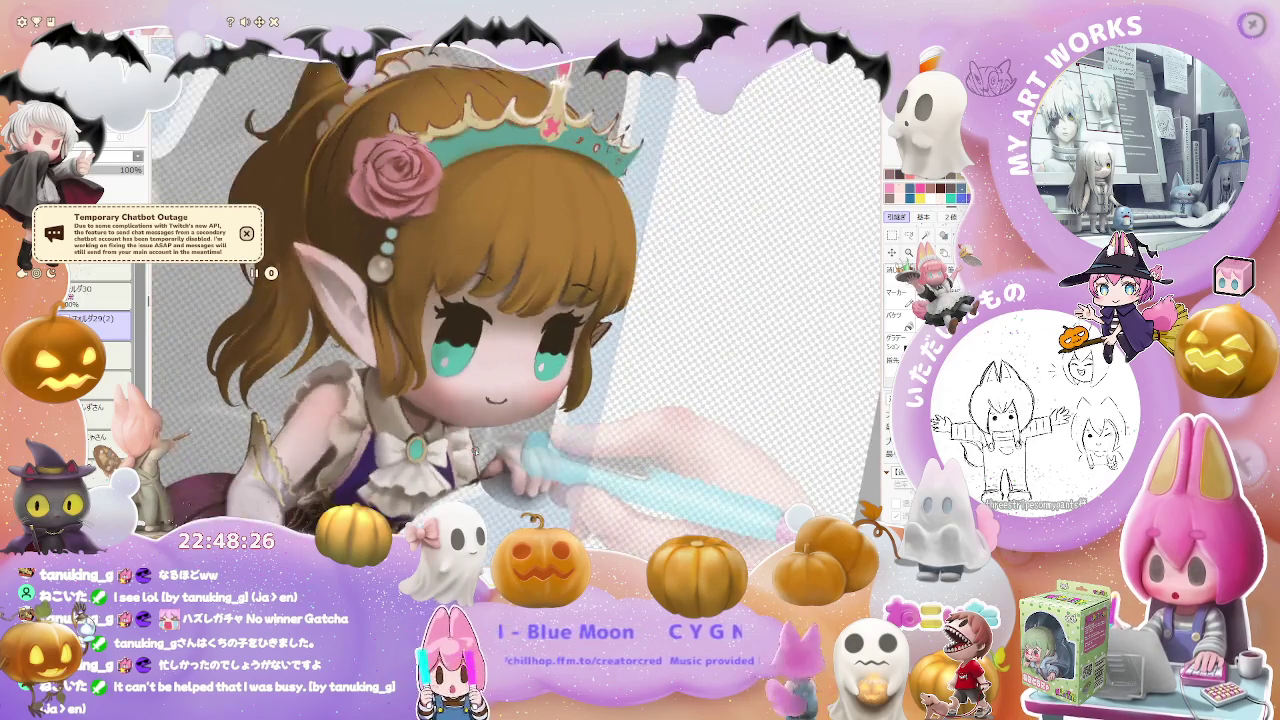
scroll(470, 451, "up", 1)
scroll(465, 452, "up", 2)
scroll(462, 452, "up", 1)
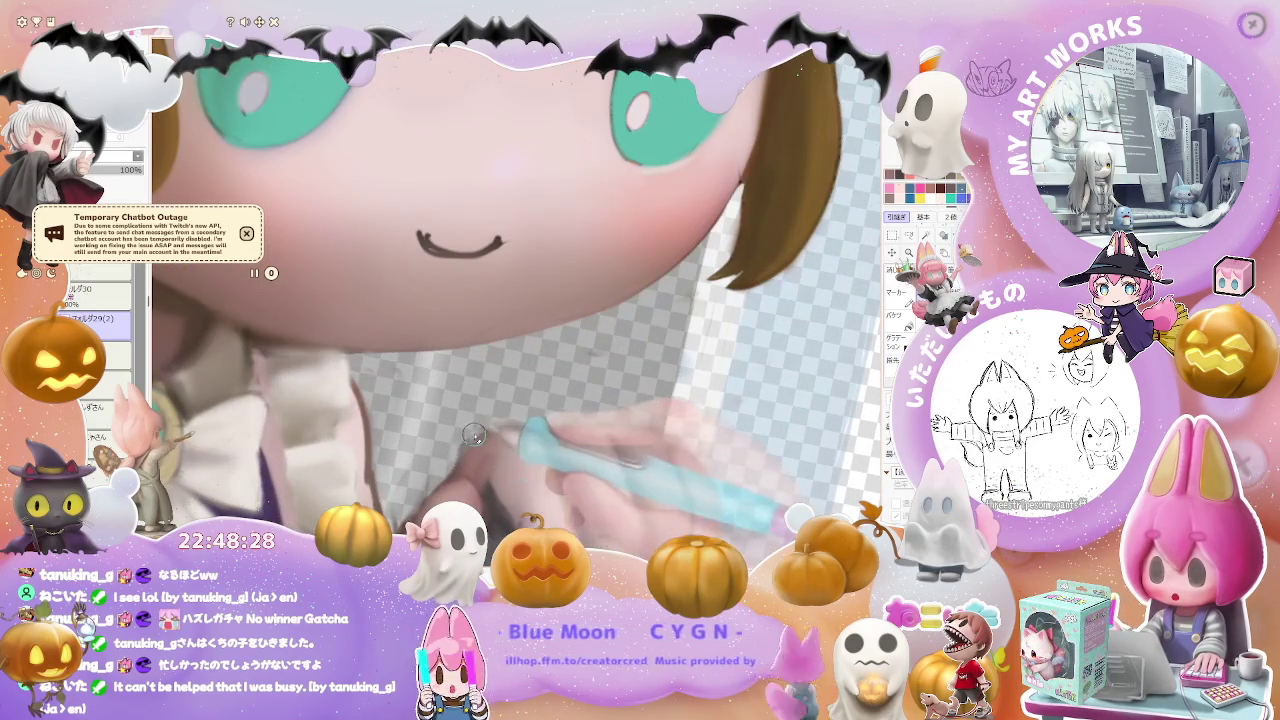
scroll(649, 468, "down", 3)
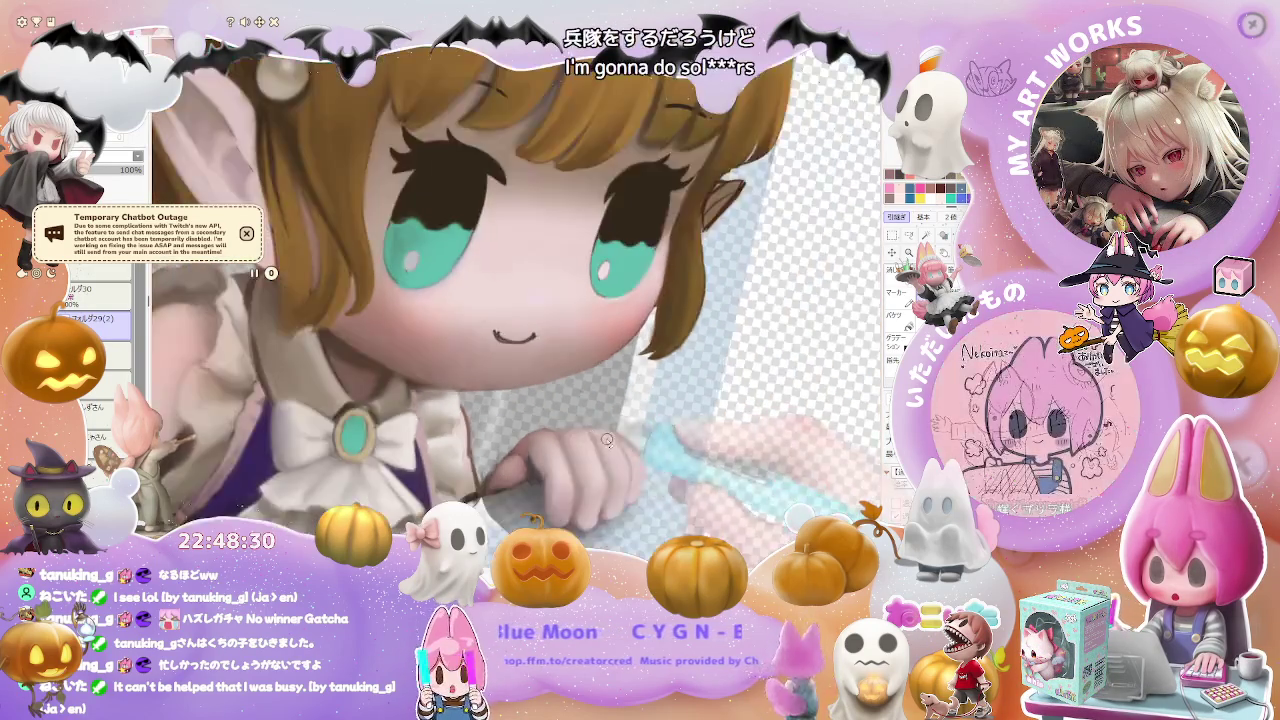
scroll(649, 469, "down", 1)
scroll(655, 471, "down", 1)
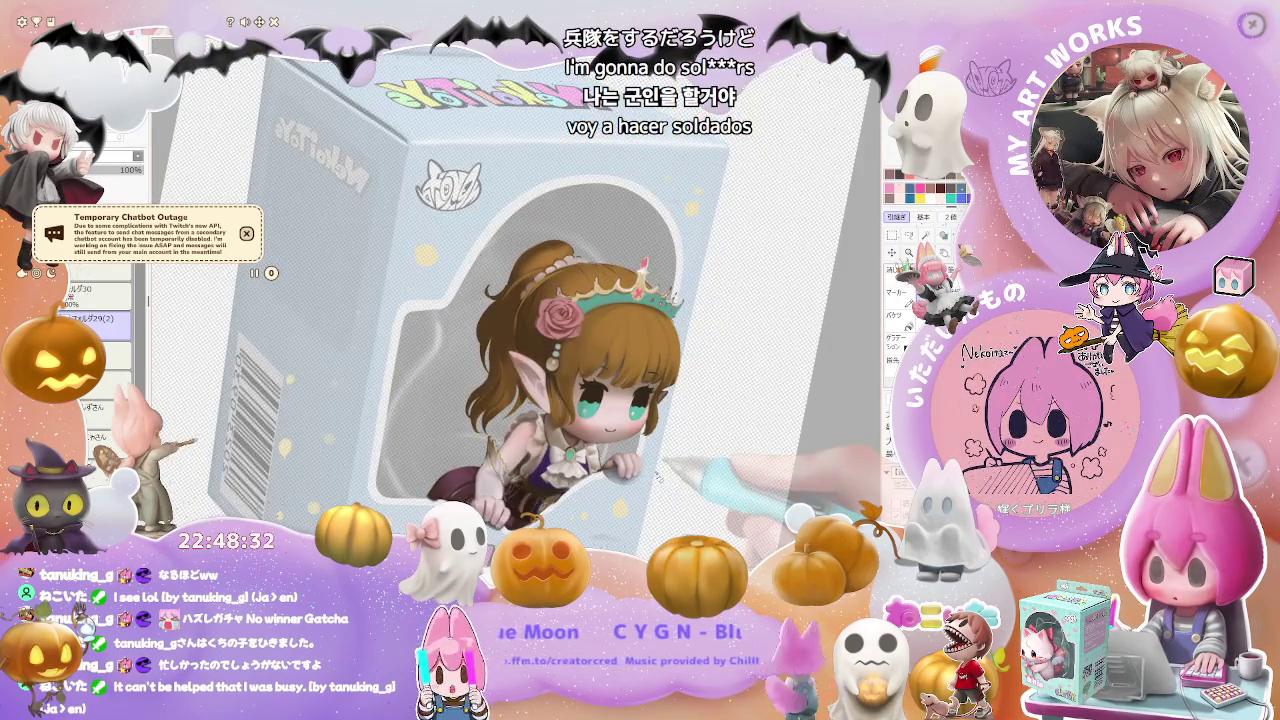
scroll(650, 475, "up", 1)
scroll(600, 470, "up", 2)
scroll(530, 462, "up", 1)
scroll(463, 455, "up", 1)
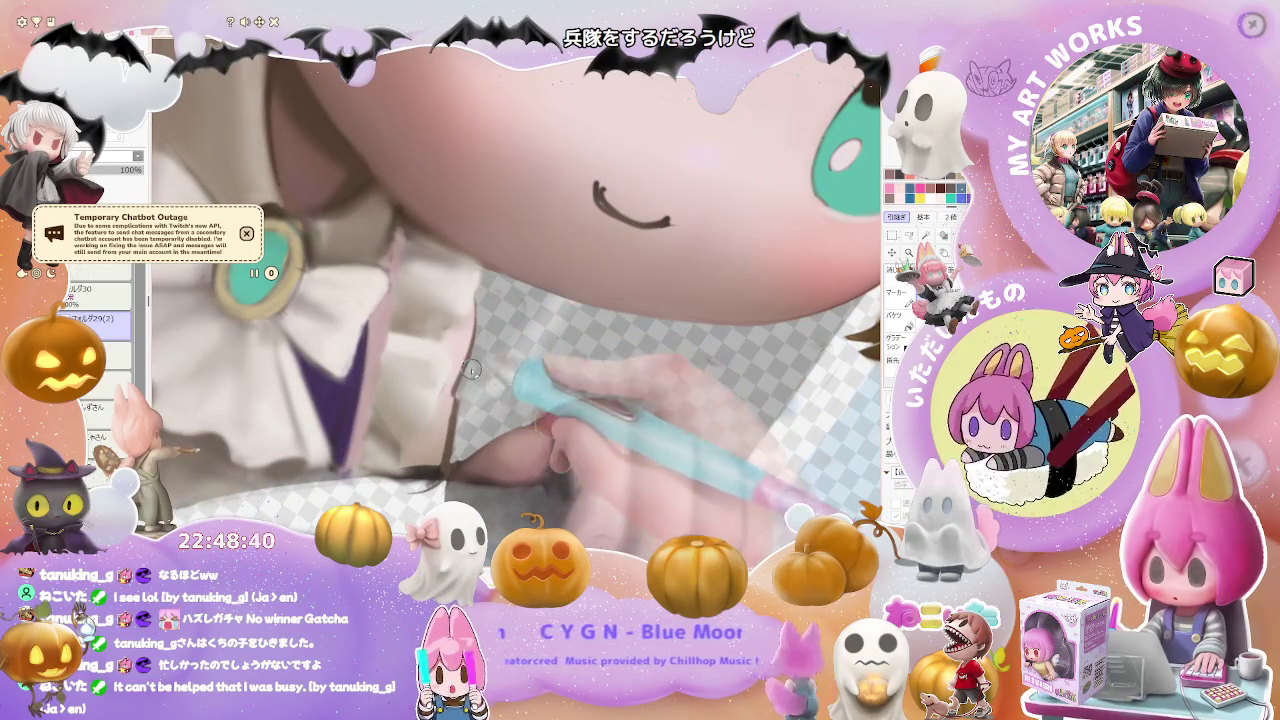
scroll(460, 403, "down", 1)
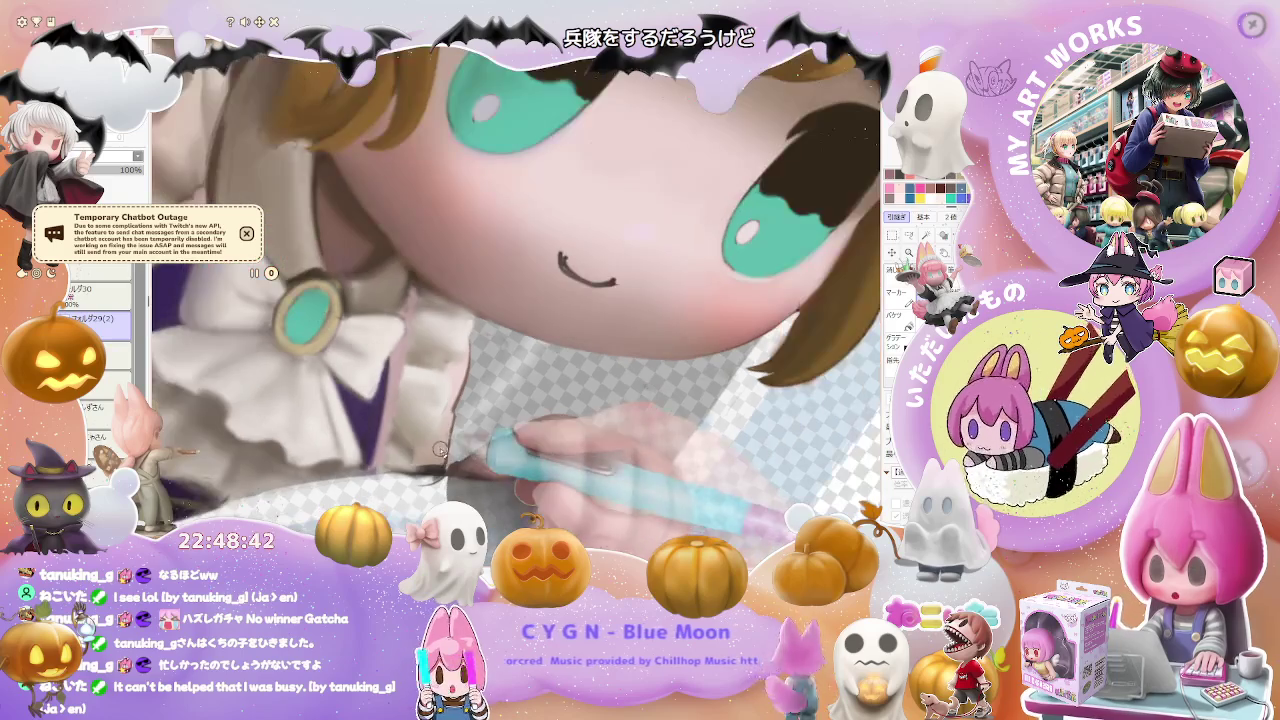
key("bracketleft")
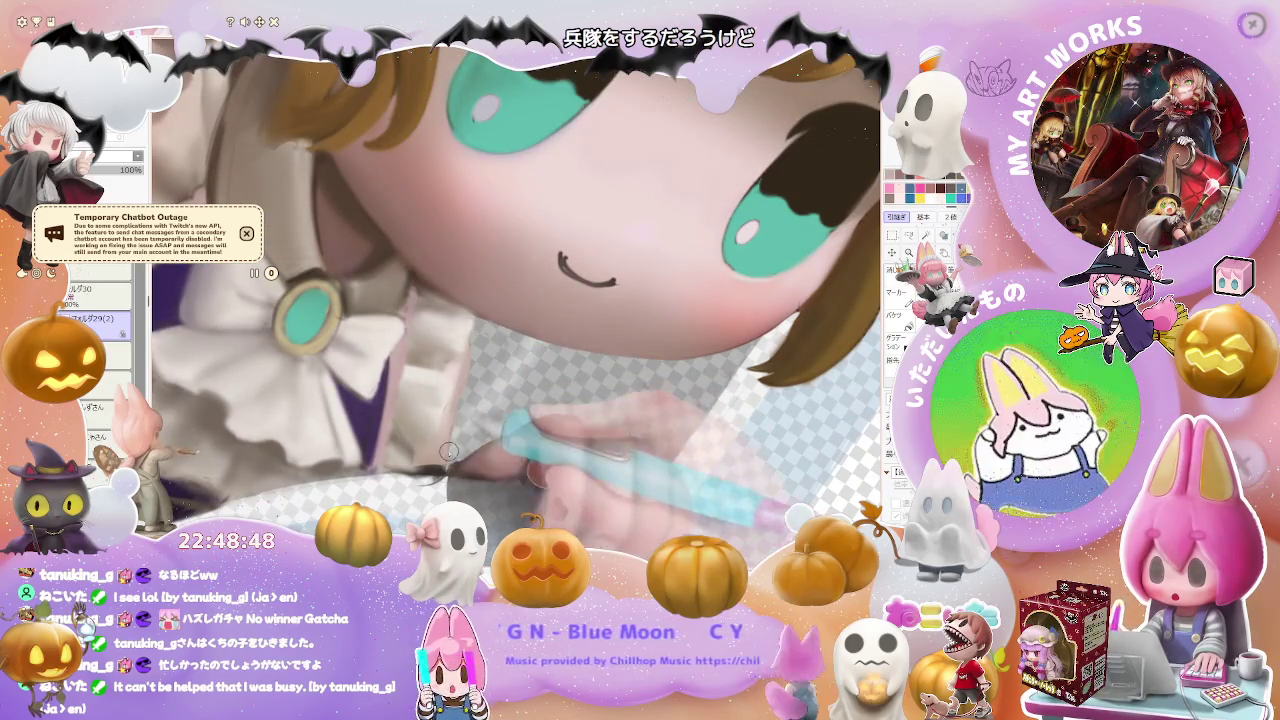
- Straighten the tilted view of the boxed figure
scroll(455, 431, "down", 1)
scroll(447, 463, "up", 1)
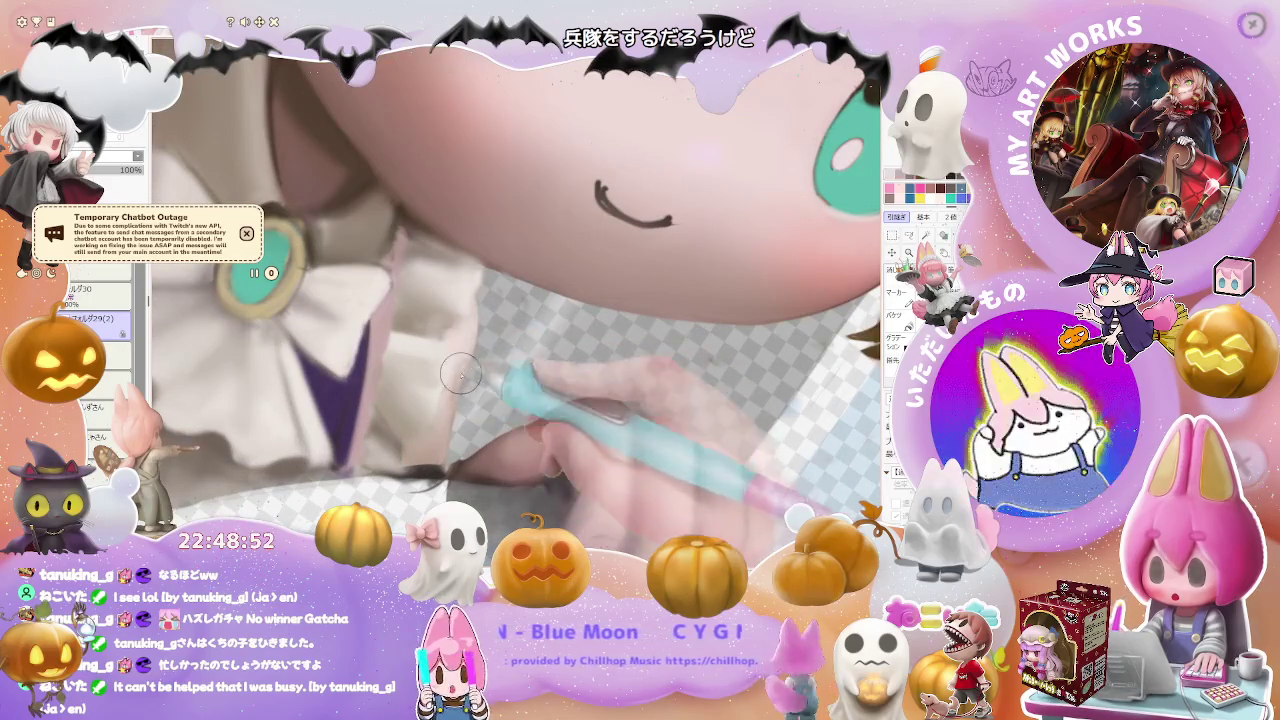
scroll(450, 400, "down", 2)
scroll(441, 444, "down", 1)
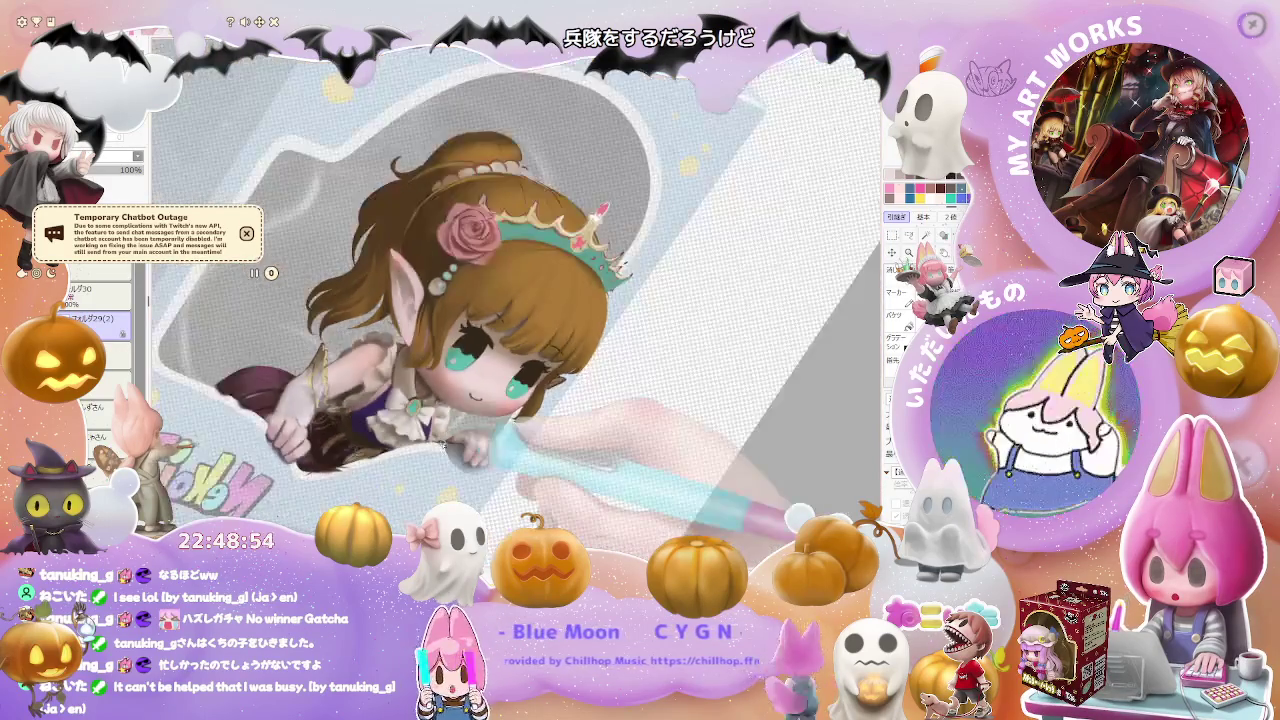
scroll(441, 444, "down", 1)
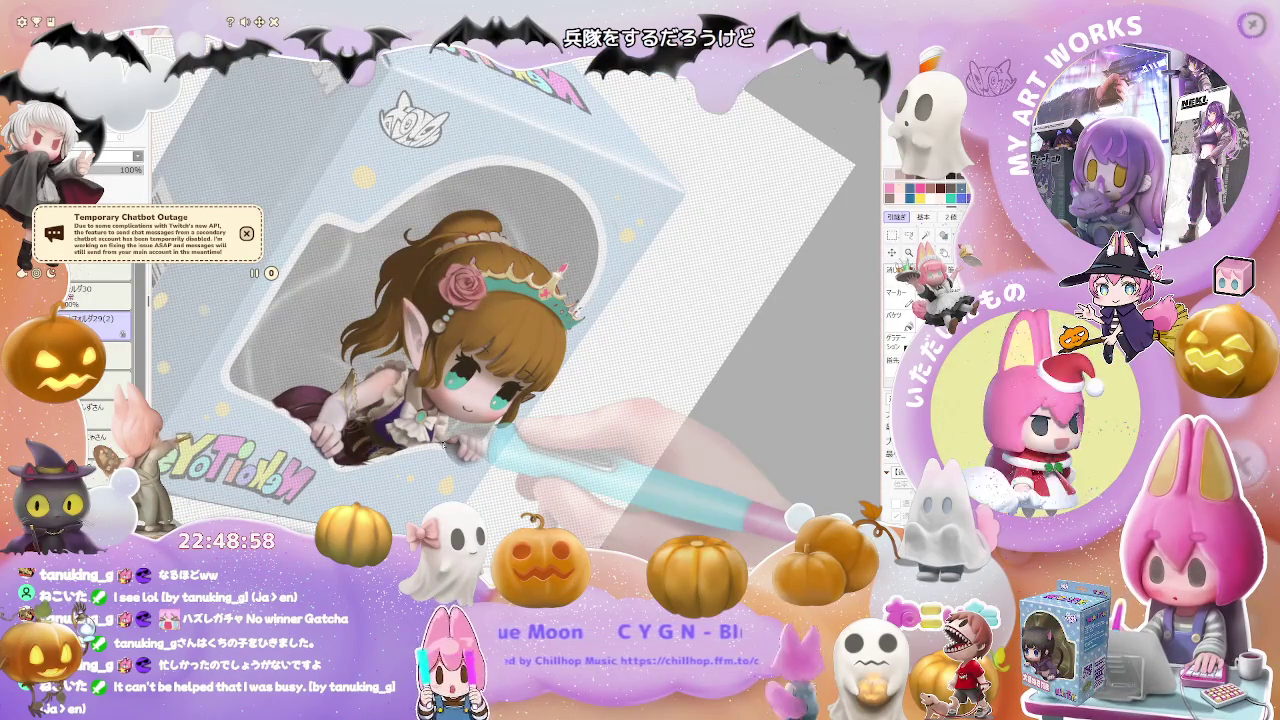
left_click_drag(443, 444, 600, 430)
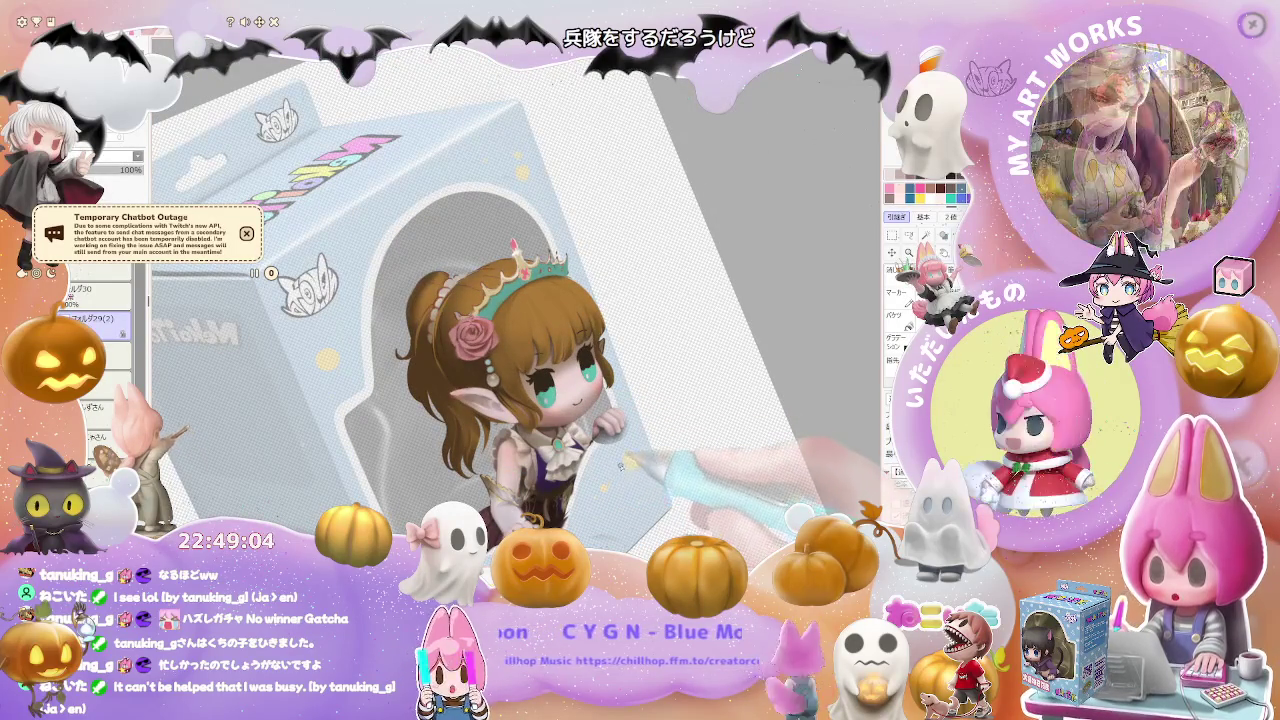
scroll(612, 478, "up", 1)
scroll(600, 440, "up", 1)
scroll(585, 406, "up", 1)
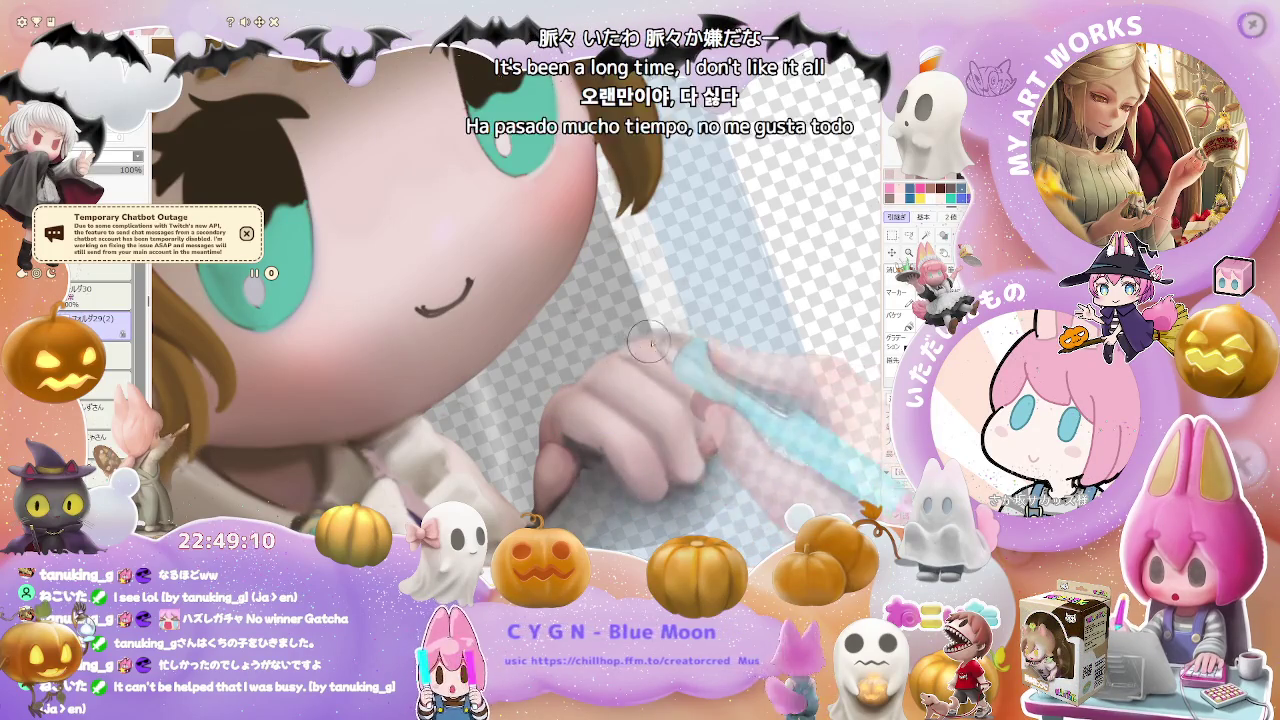
- Rotate the view so the head lies sideways for painting the cheek and hand
scroll(728, 412, "down", 2)
scroll(728, 412, "down", 1)
scroll(724, 430, "down", 1)
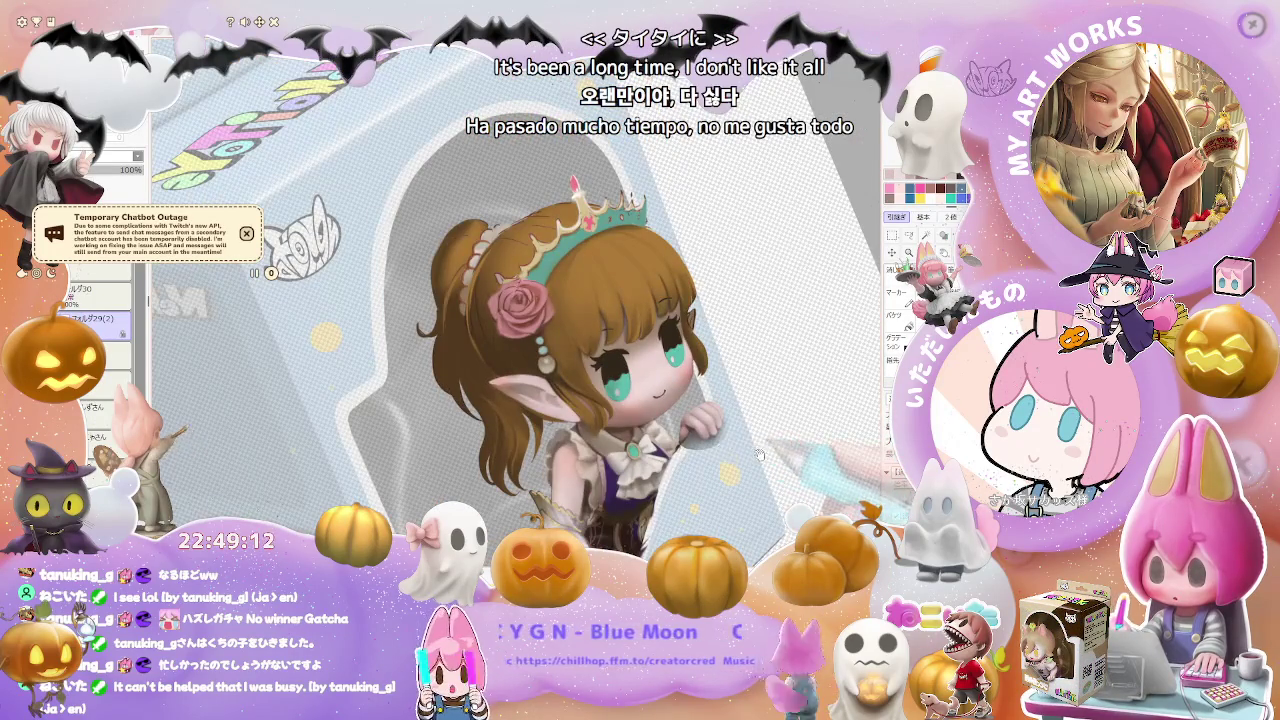
scroll(758, 454, "up", 1)
left_click_drag(758, 454, 483, 388)
scroll(483, 390, "up", 2)
scroll(420, 350, "up", 1)
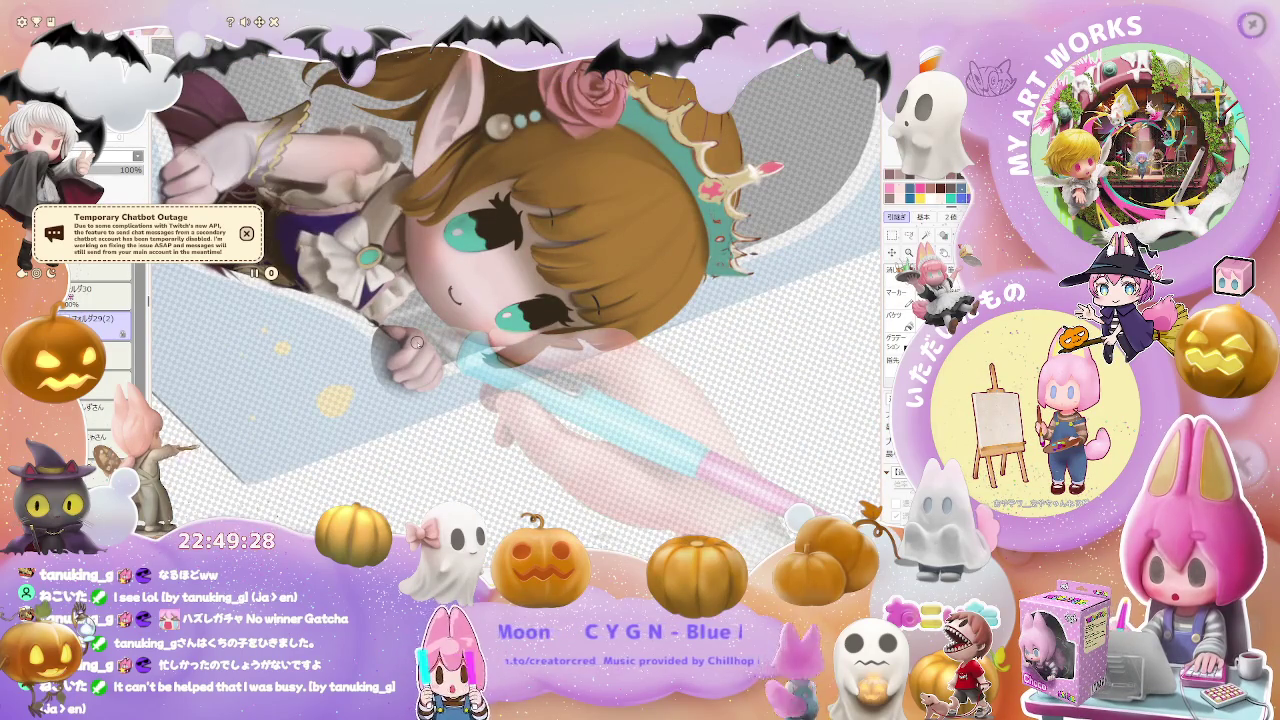
- Zoom in and out on the elf girl's eye while painting the face and collar bow
scroll(416, 342, "up", 2)
scroll(417, 343, "up", 2)
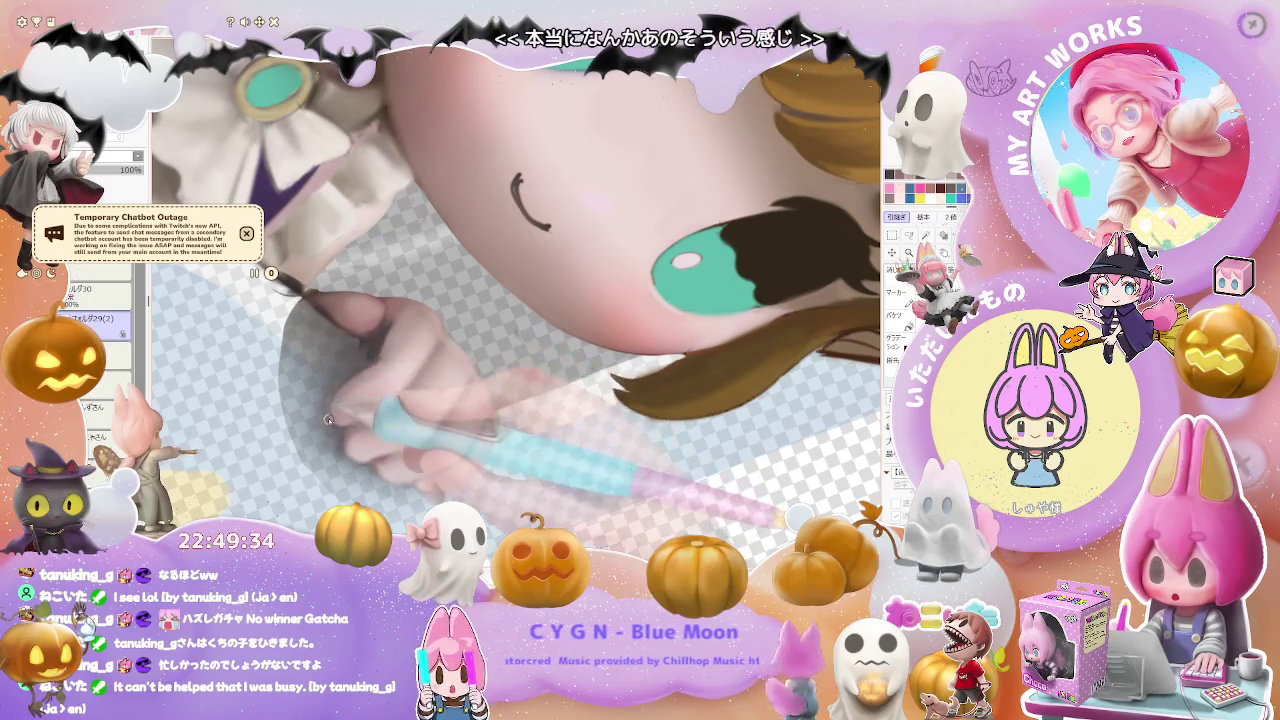
scroll(328, 420, "down", 2)
scroll(400, 417, "down", 2)
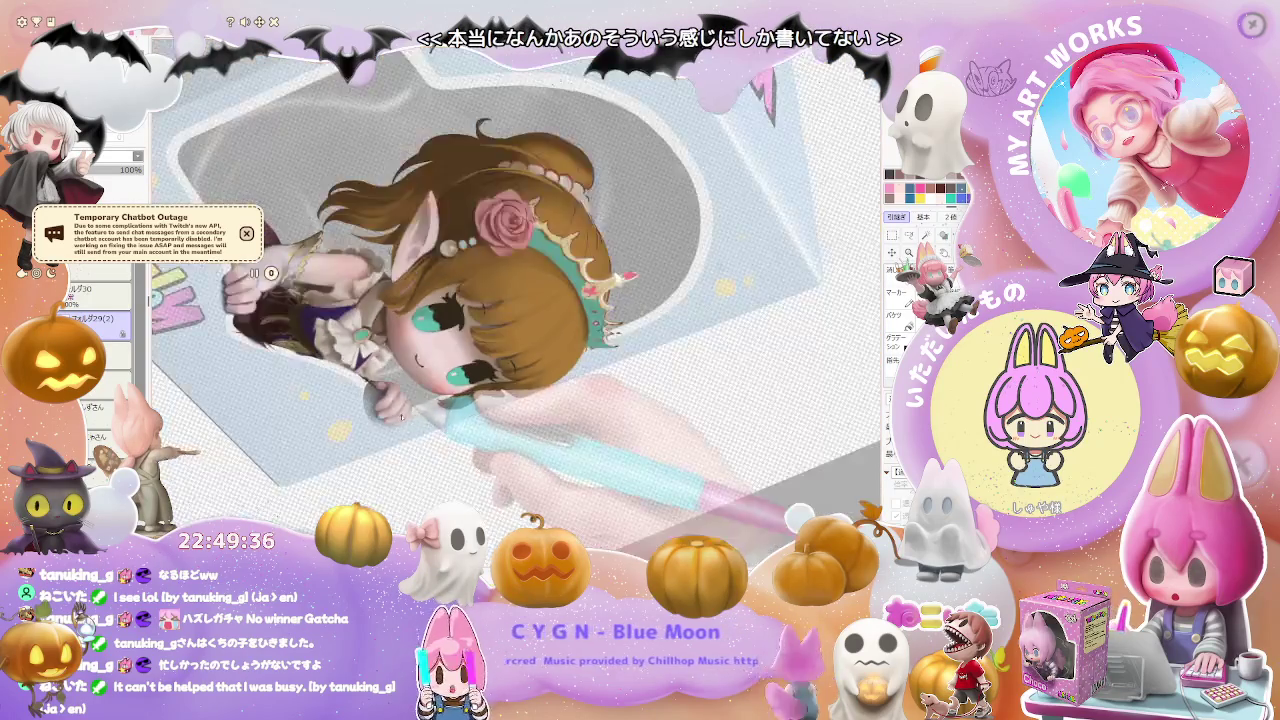
scroll(400, 417, "up", 2)
scroll(330, 412, "up", 1)
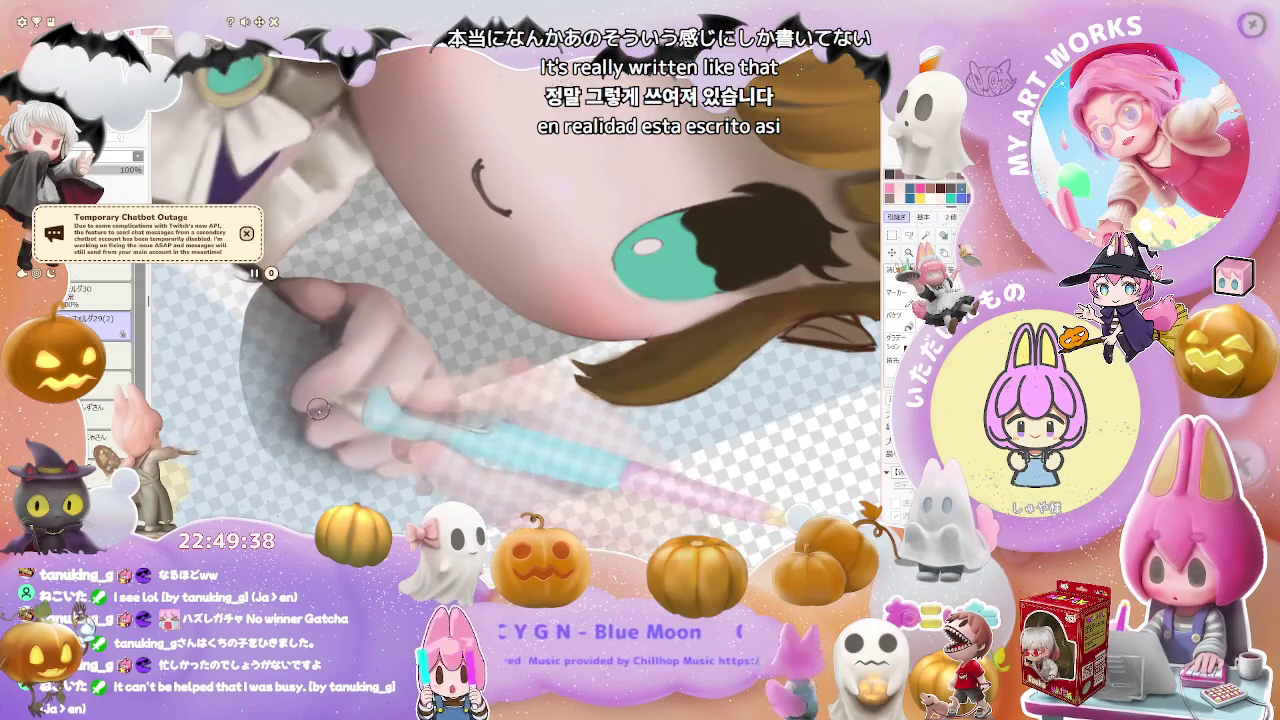
scroll(330, 408, "down", 1)
scroll(409, 400, "down", 2)
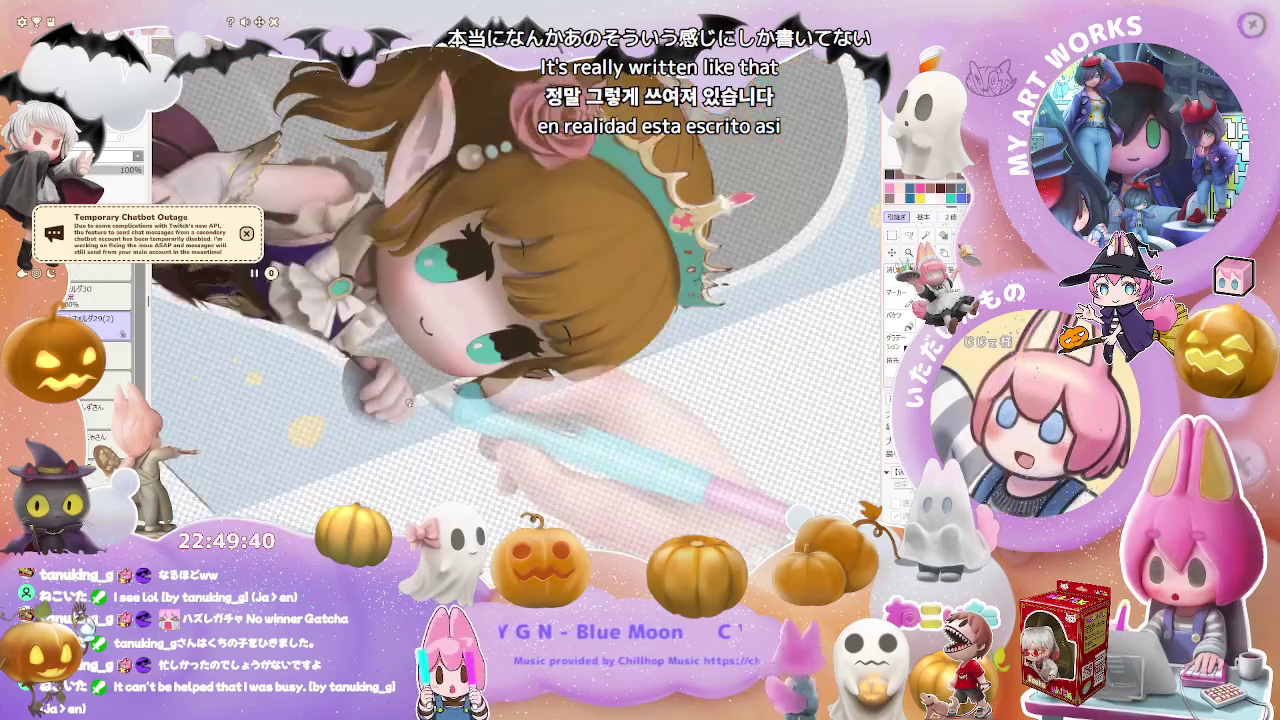
scroll(408, 405, "down", 1)
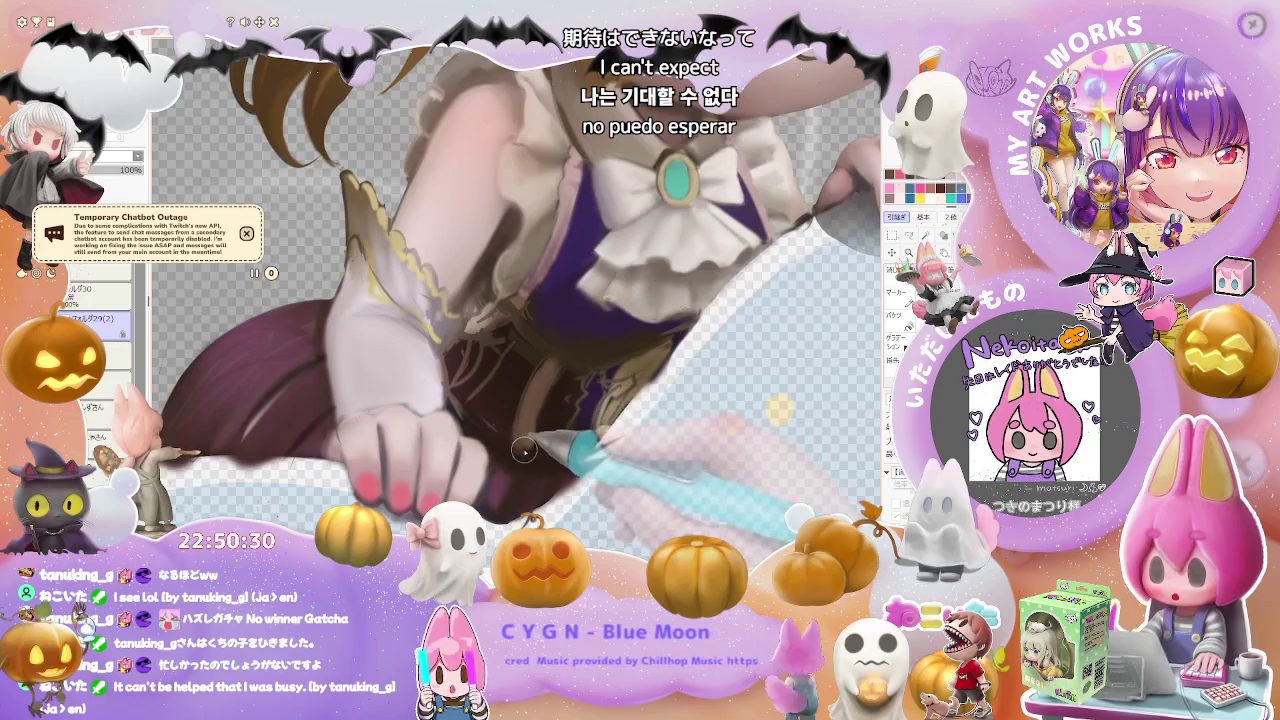
scroll(522, 436, "down", 3)
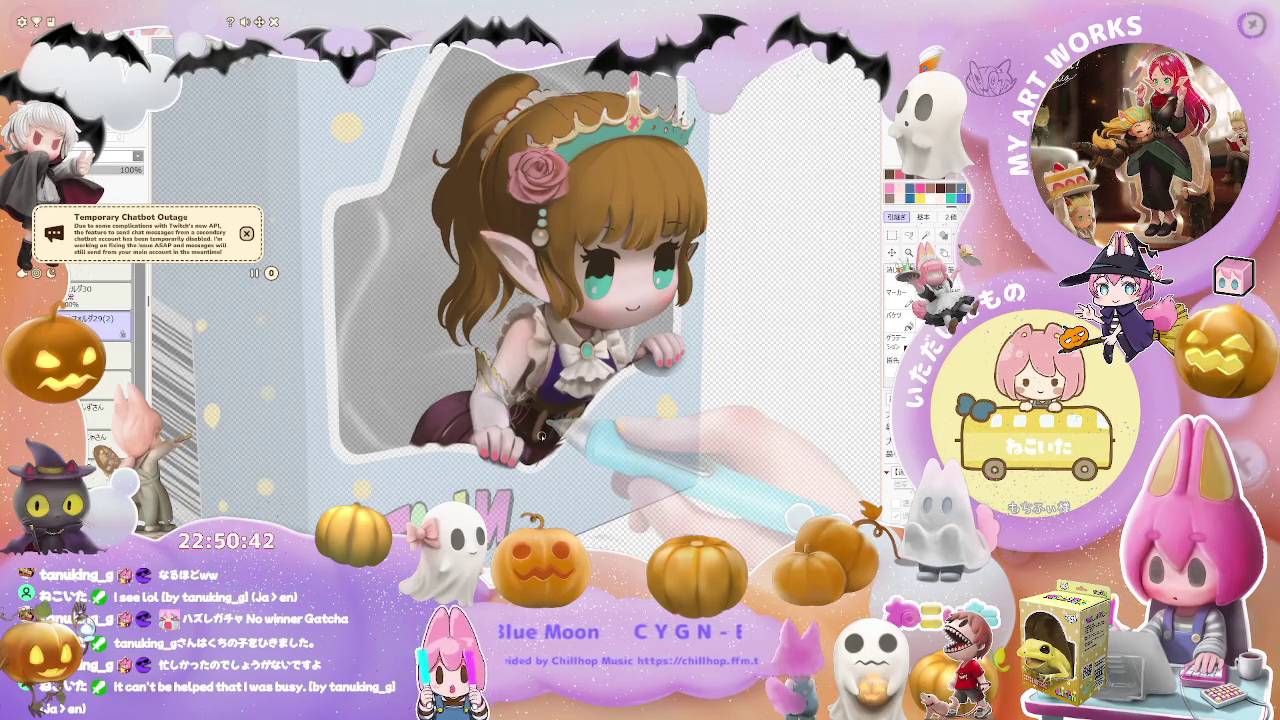
- Zoom in and repaint the fingers of the hand gripping the box edge
scroll(541, 437, "up", 2)
scroll(500, 450, "up", 1)
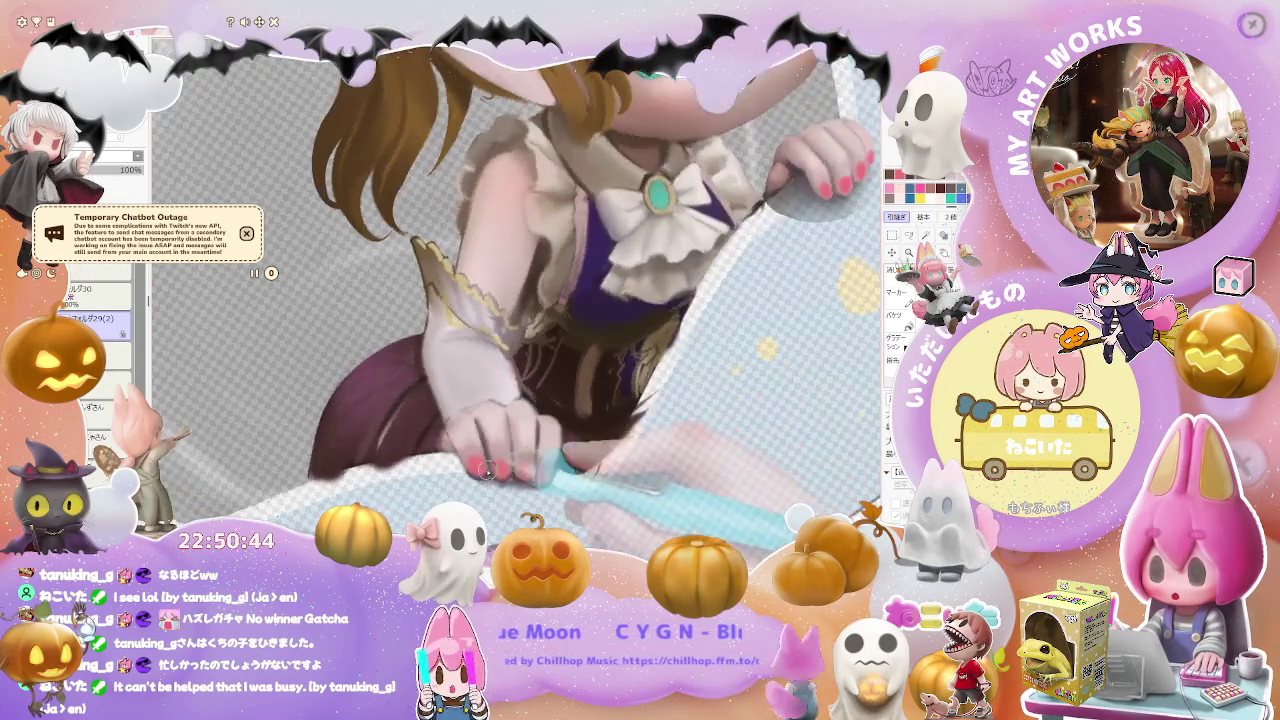
scroll(463, 462, "up", 1)
left_click_drag(463, 462, 499, 440)
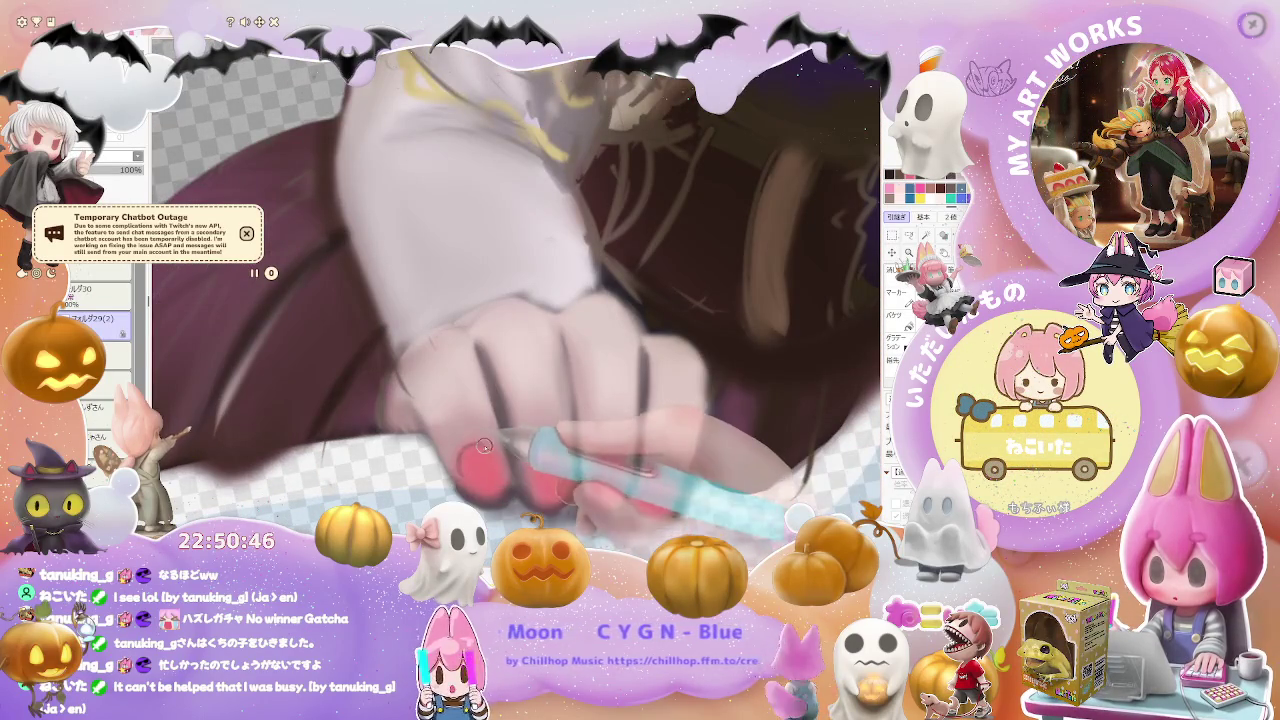
scroll(499, 440, "down", 1)
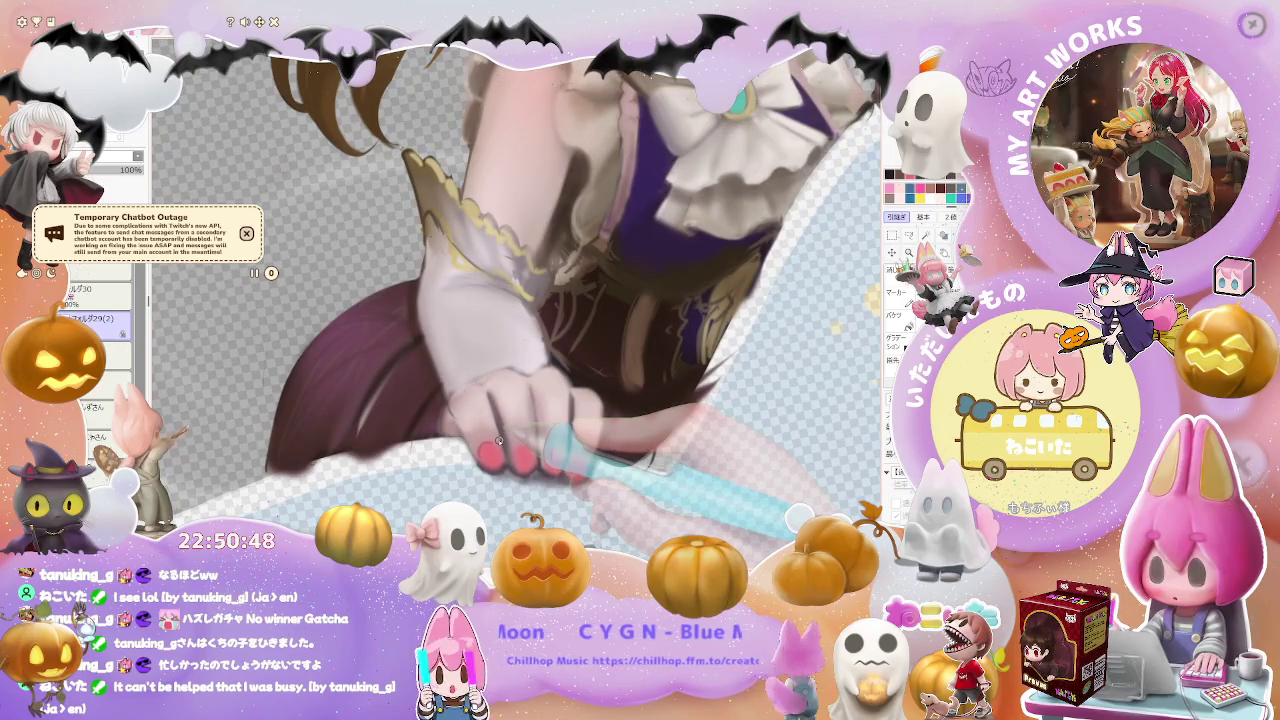
scroll(499, 440, "up", 1)
scroll(498, 470, "up", 1)
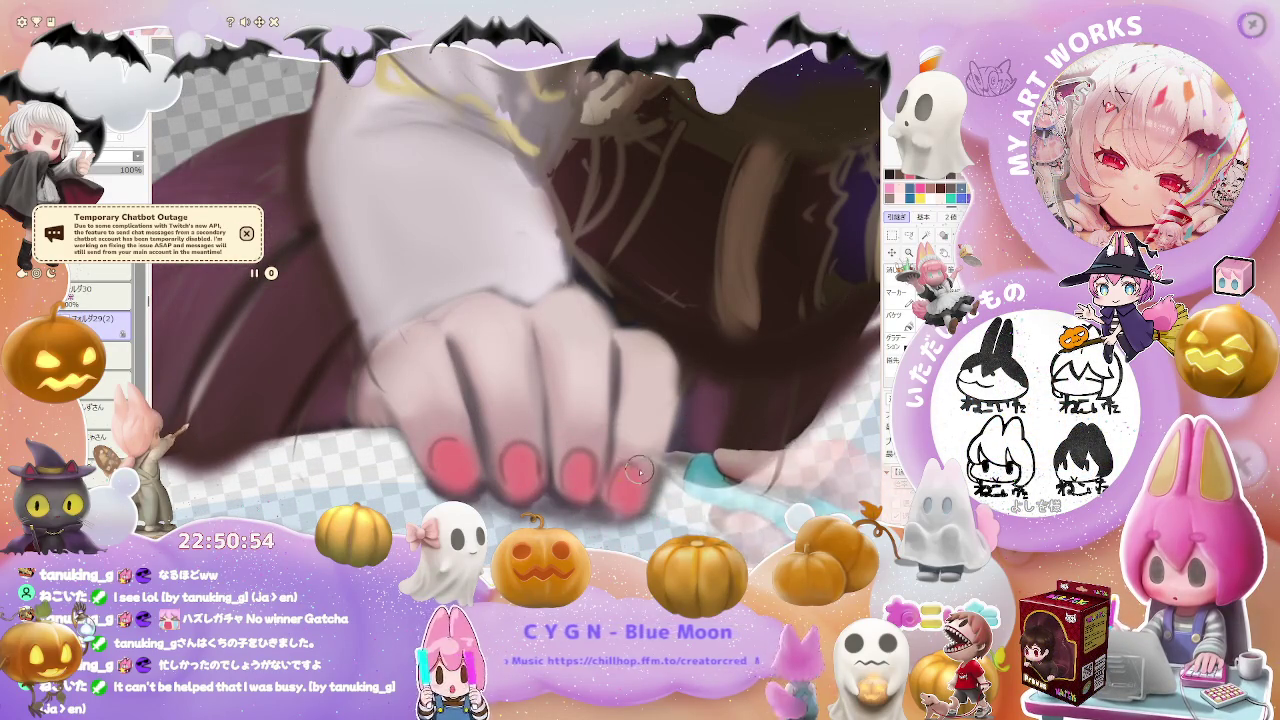
scroll(637, 468, "down", 1)
scroll(630, 490, "down", 2)
scroll(622, 519, "down", 1)
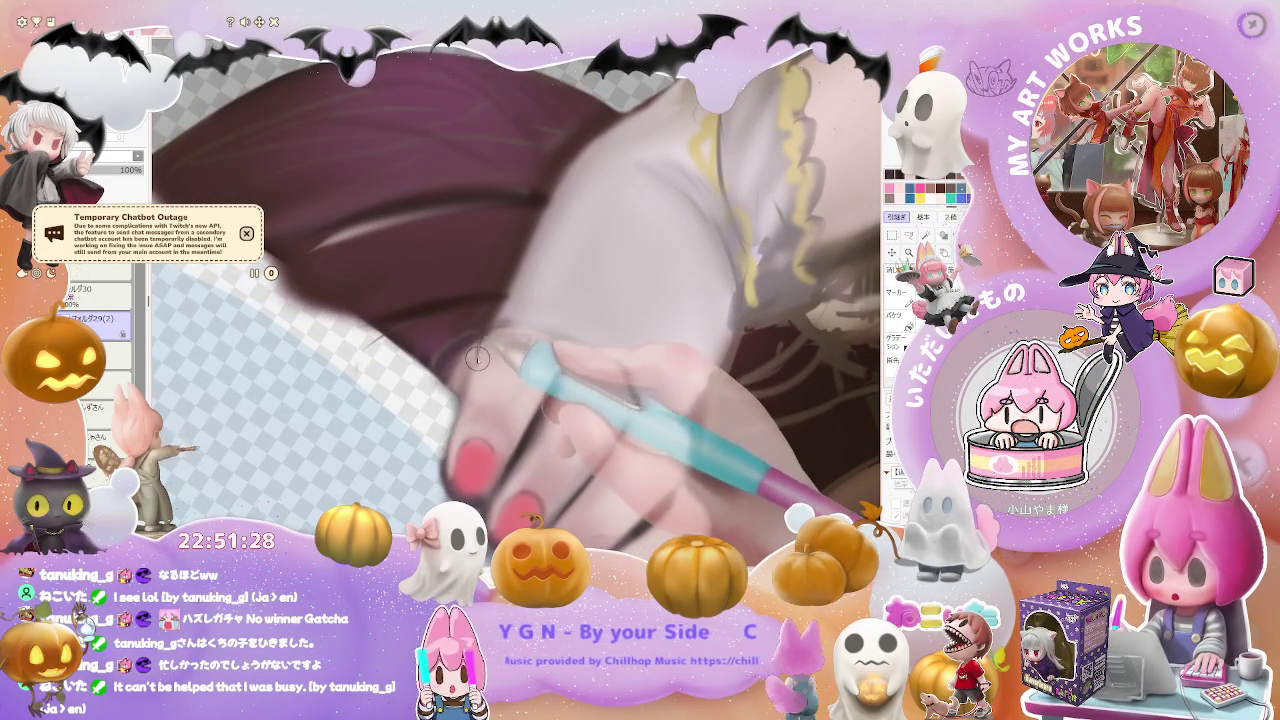
key("minus")
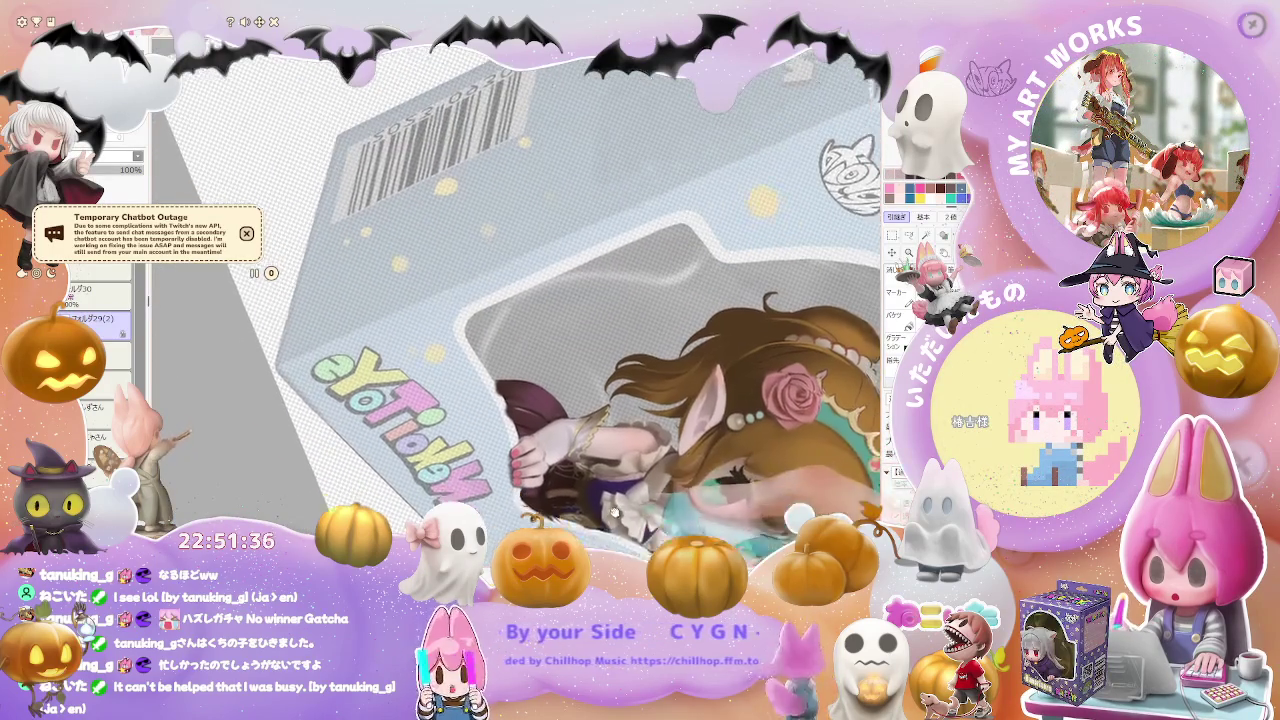
- Zoom in on the sleeve cuff and enlarge the brush for broader strokes
scroll(495, 337, "up", 5)
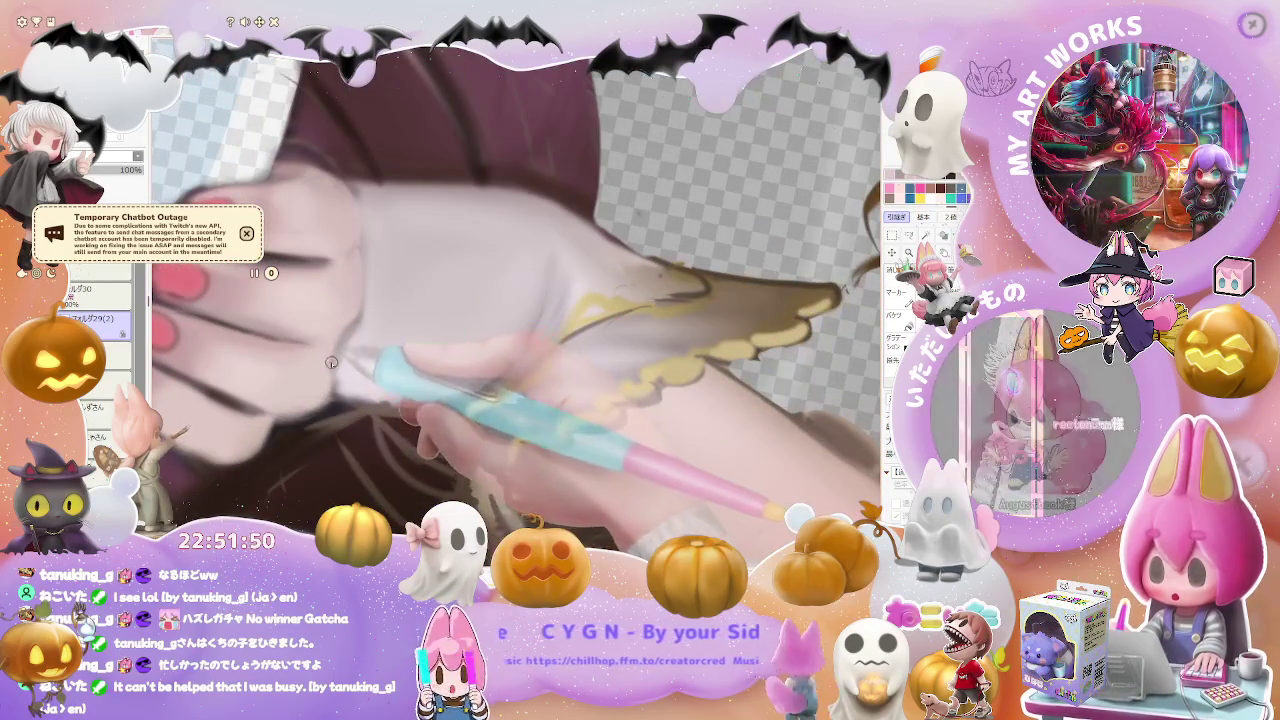
key("bracketright")
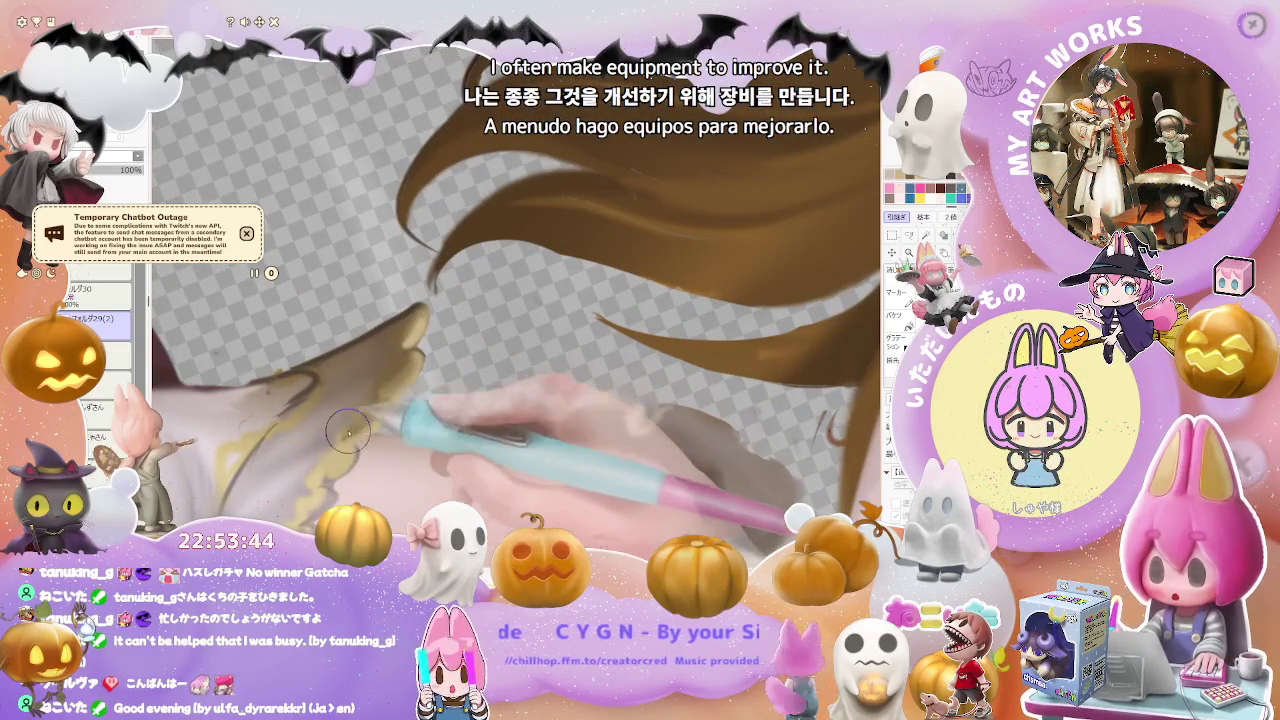
- Rotate the view onto the hair and rose, then darken a brown hair strand
key("Home")
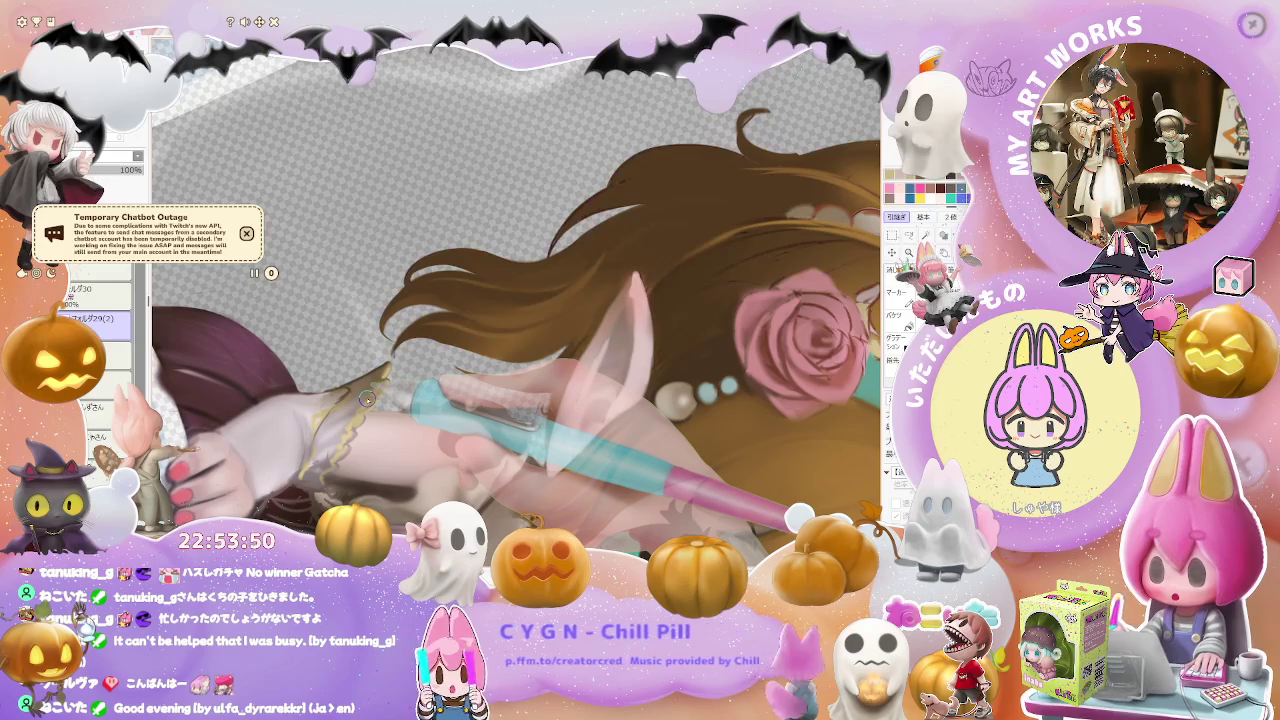
scroll(367, 398, "up", 3)
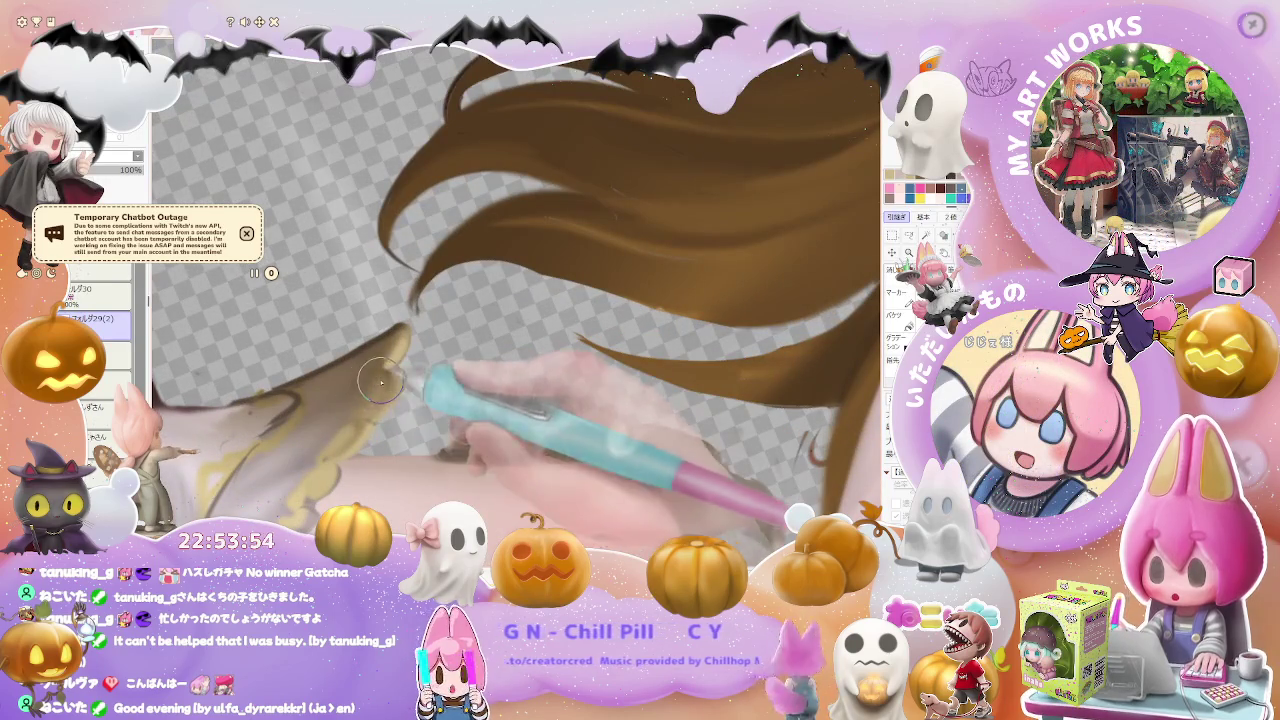
key("Home")
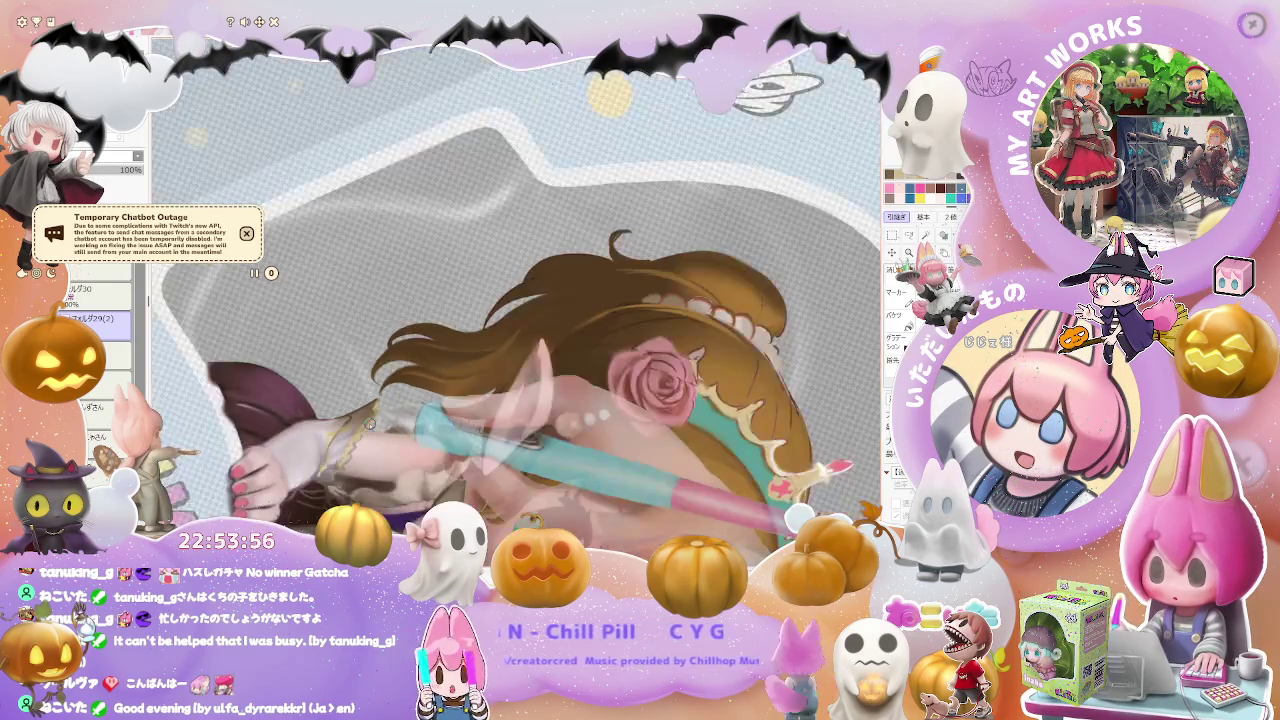
scroll(368, 424, "up", 3)
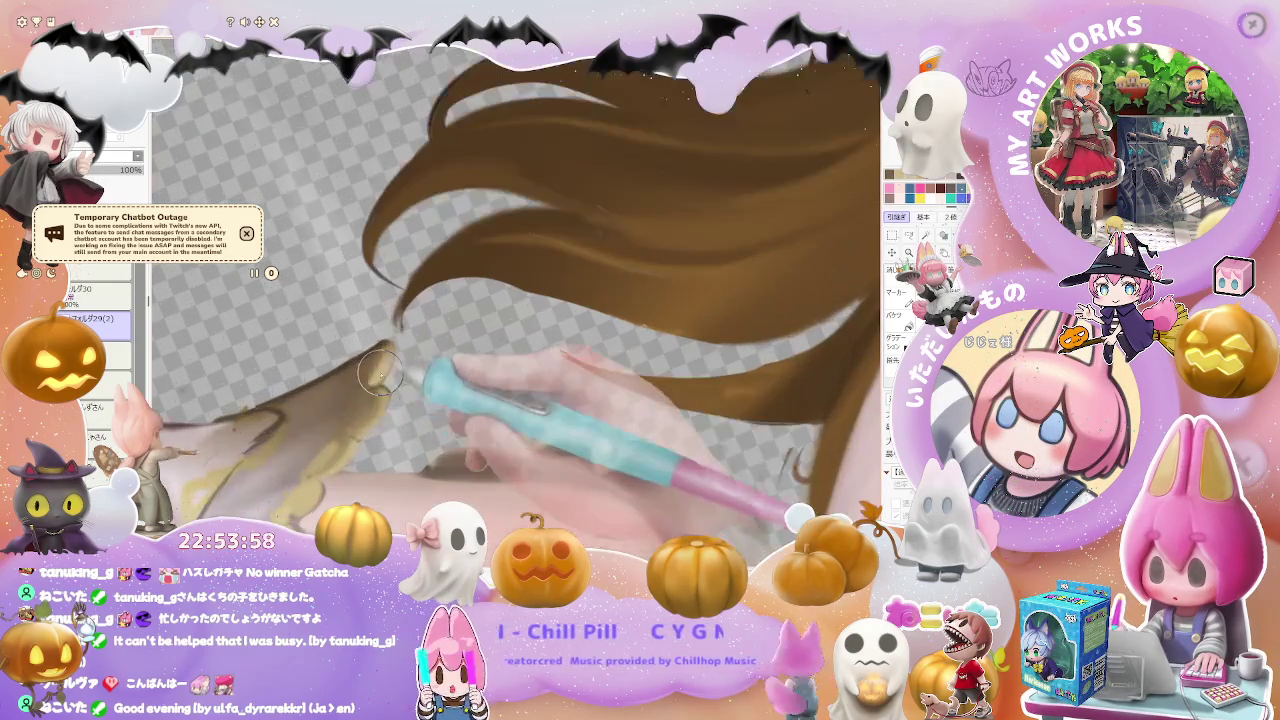
left_click_drag(355, 403, 383, 398)
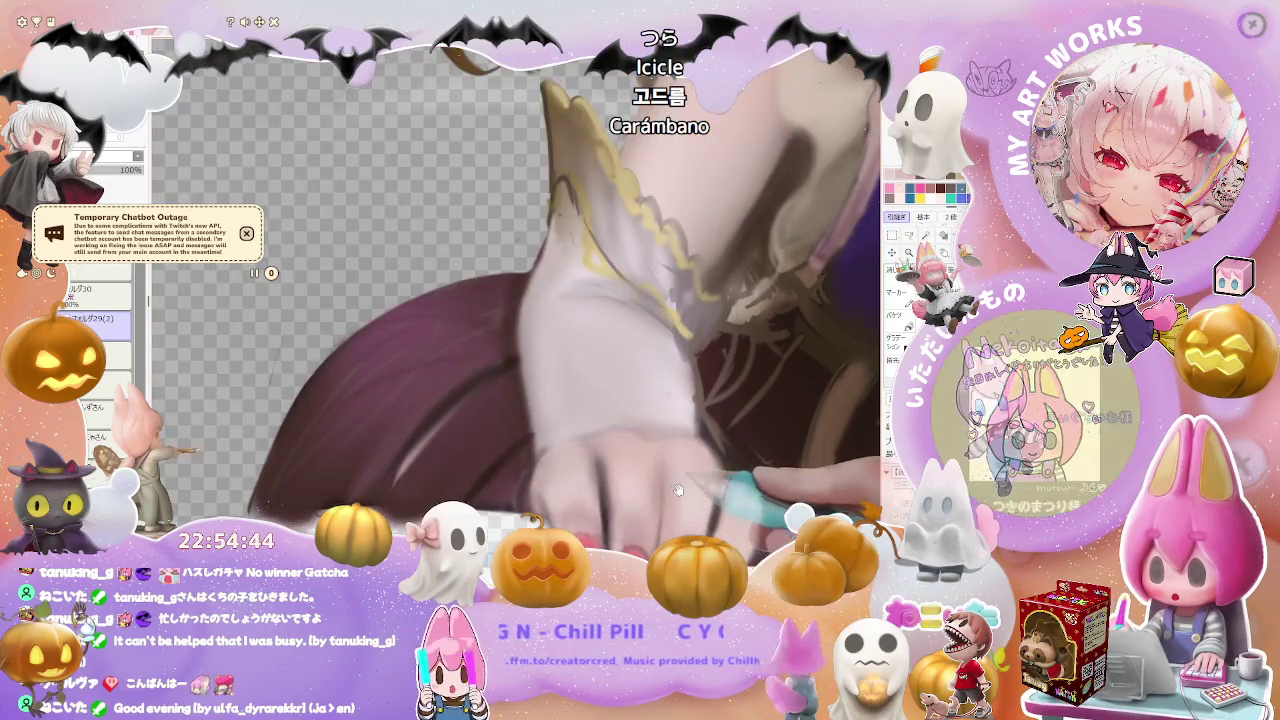
- Pan the view over to the sleeve and bodice and adjust the zoom
left_click_drag(657, 486, 422, 373)
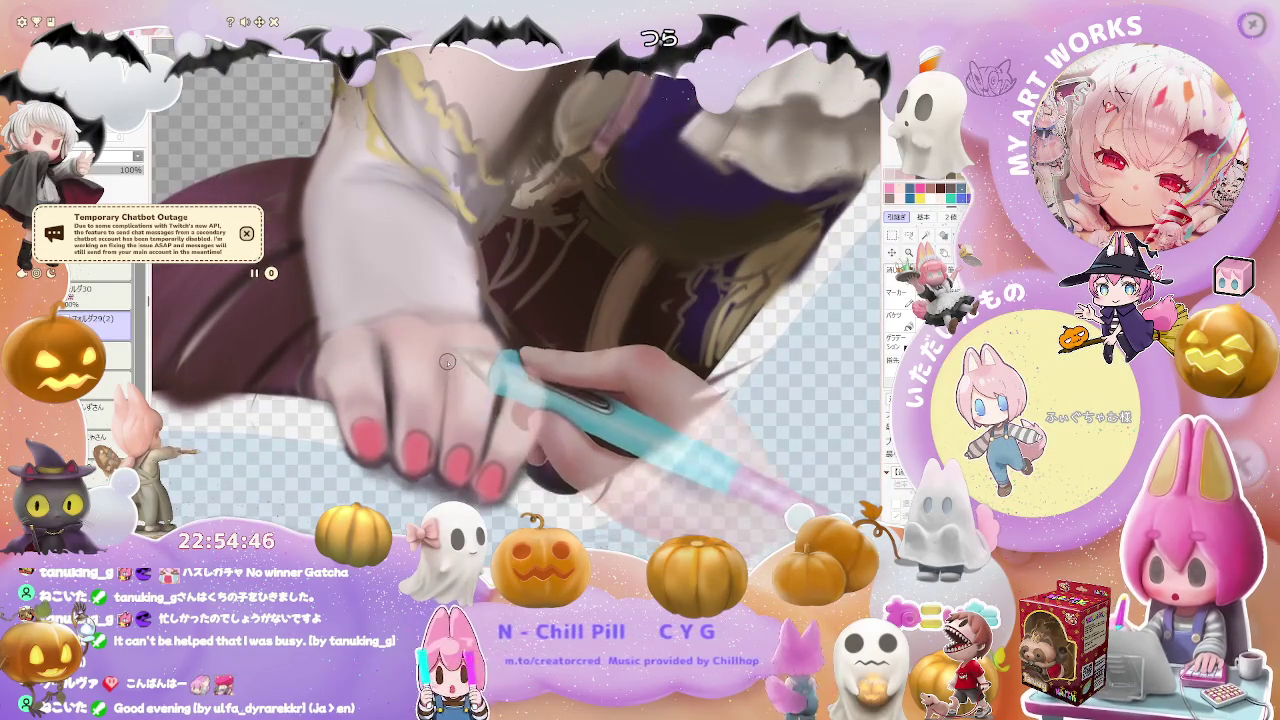
scroll(459, 414, "down", 1)
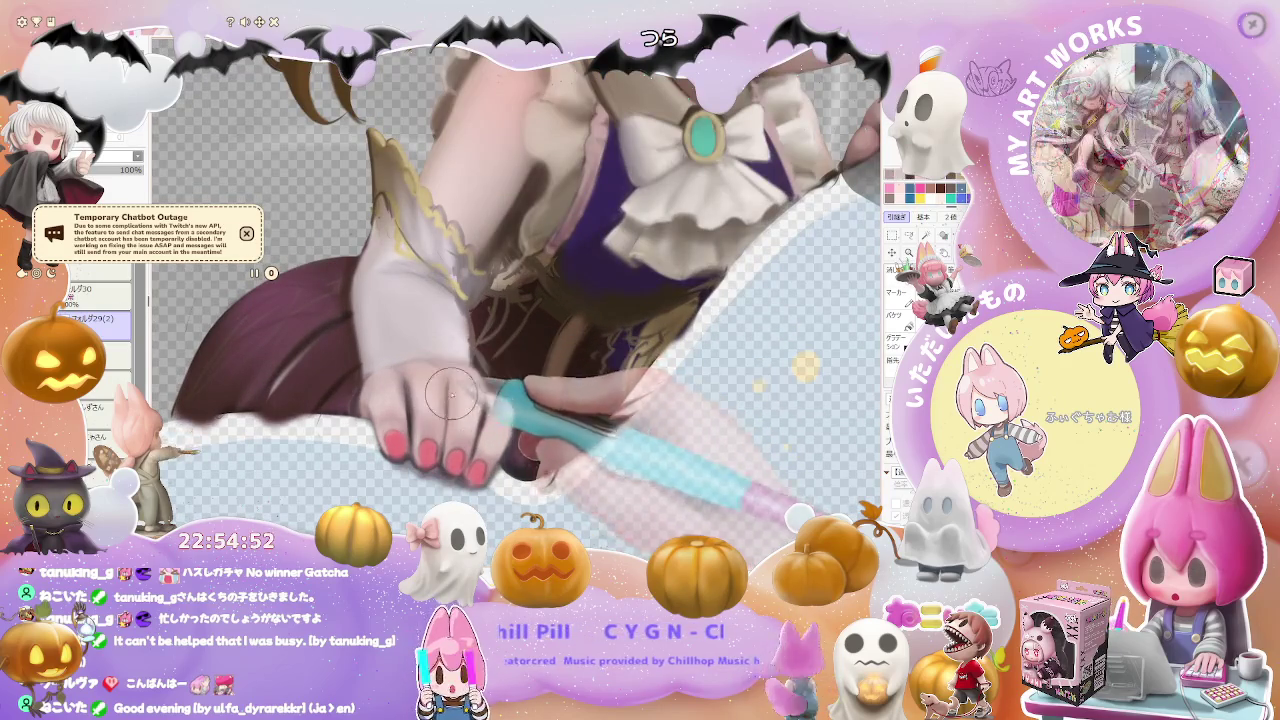
scroll(447, 395, "down", 3)
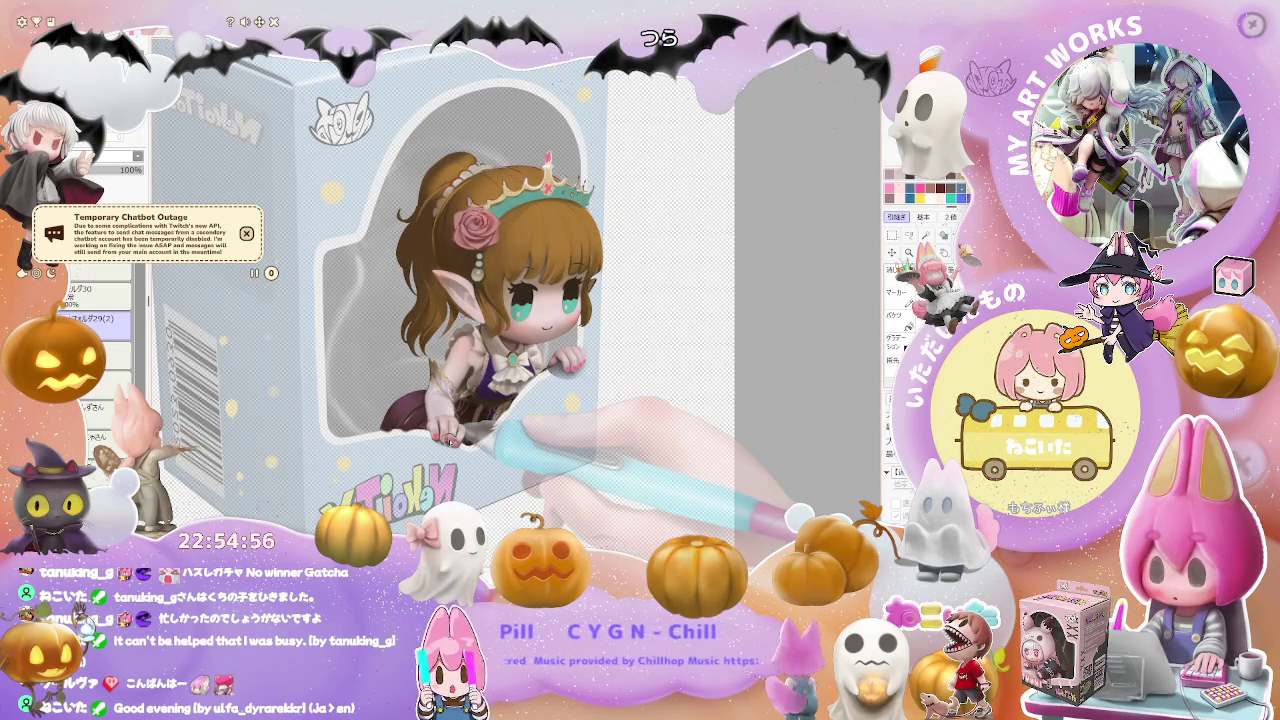
scroll(451, 438, "down", 1)
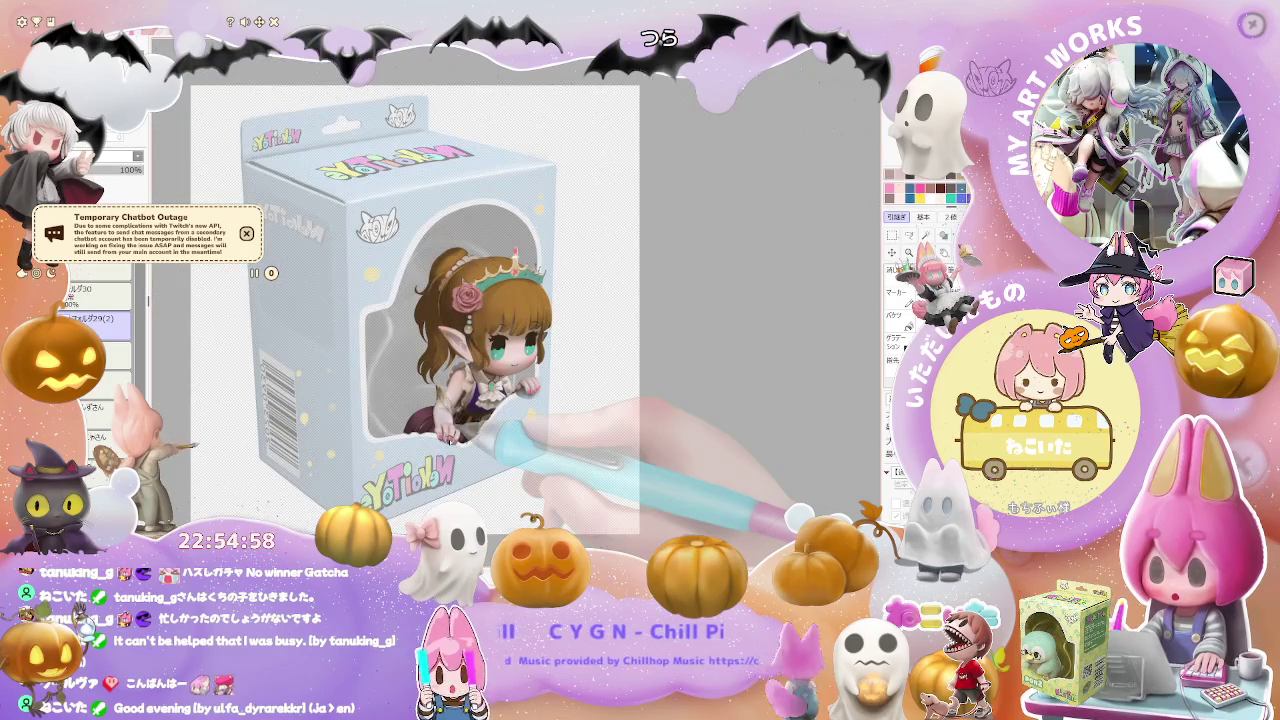
scroll(451, 438, "up", 2)
scroll(583, 452, "up", 2)
scroll(583, 452, "up", 2)
scroll(466, 322, "up", 1)
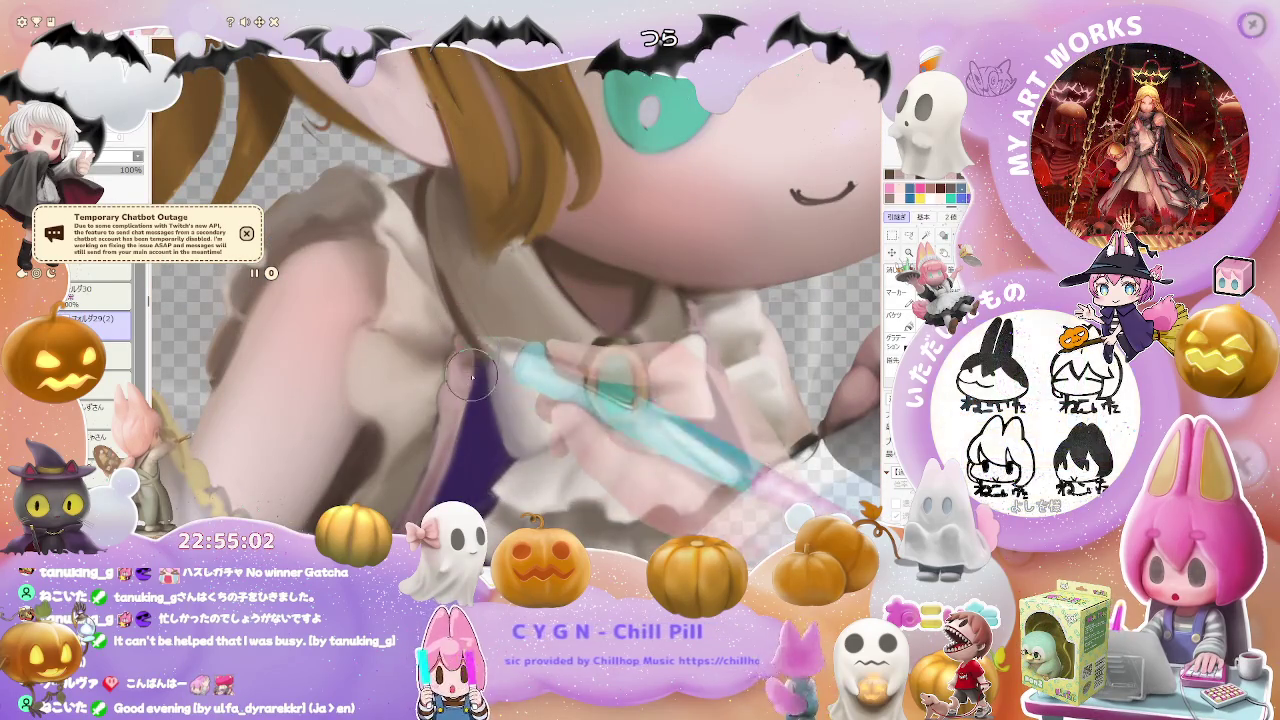
scroll(464, 376, "down", 1)
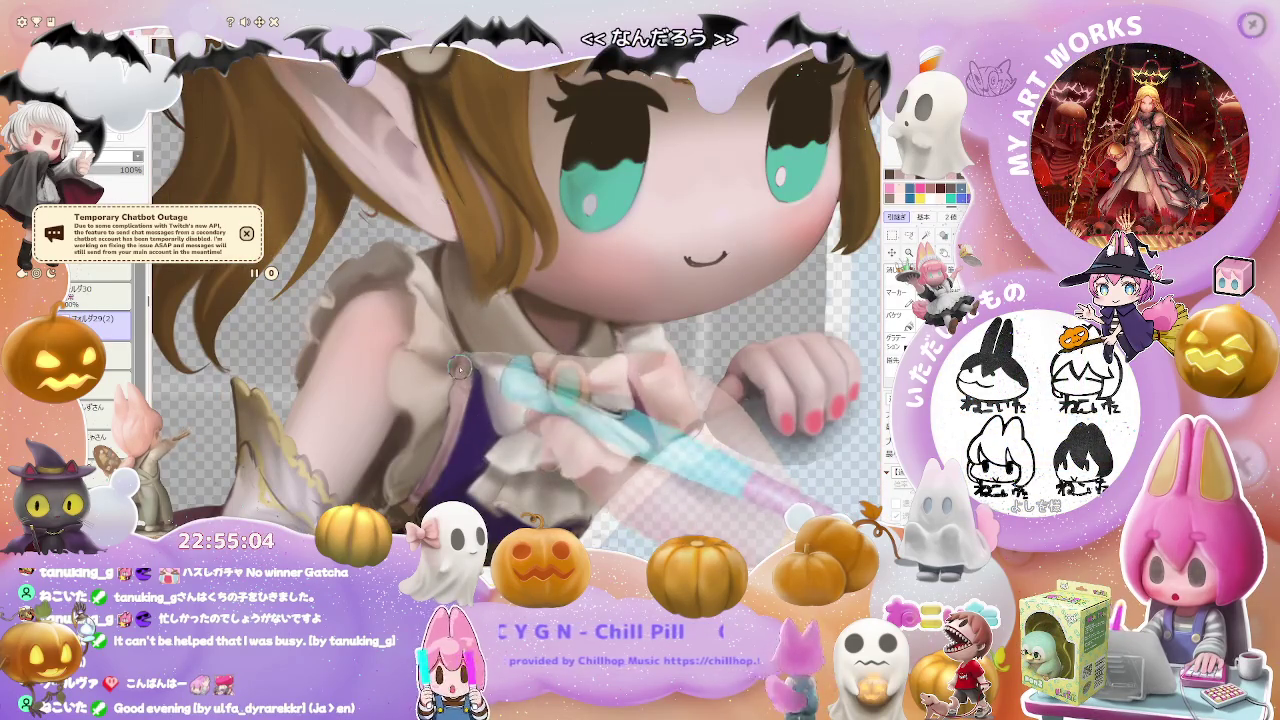
scroll(471, 380, "down", 1)
scroll(471, 380, "down", 1)
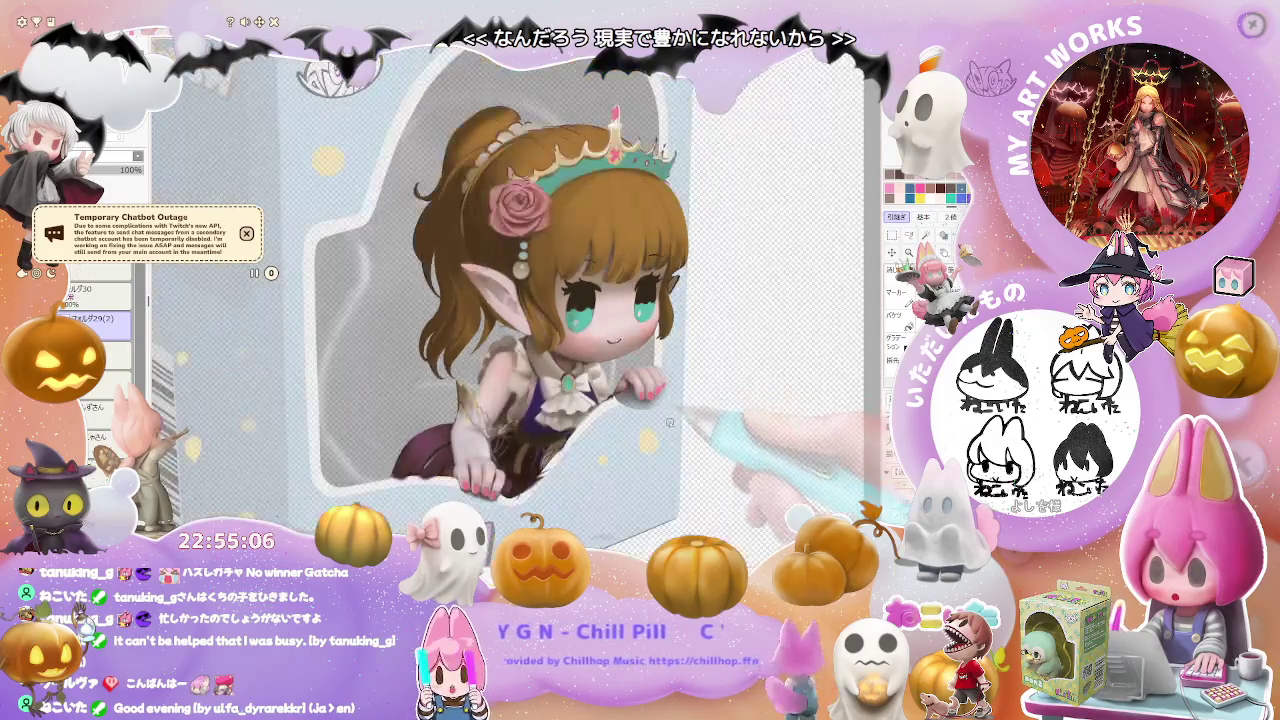
scroll(531, 304, "up", 1)
scroll(531, 304, "up", 1)
scroll(447, 297, "up", 1)
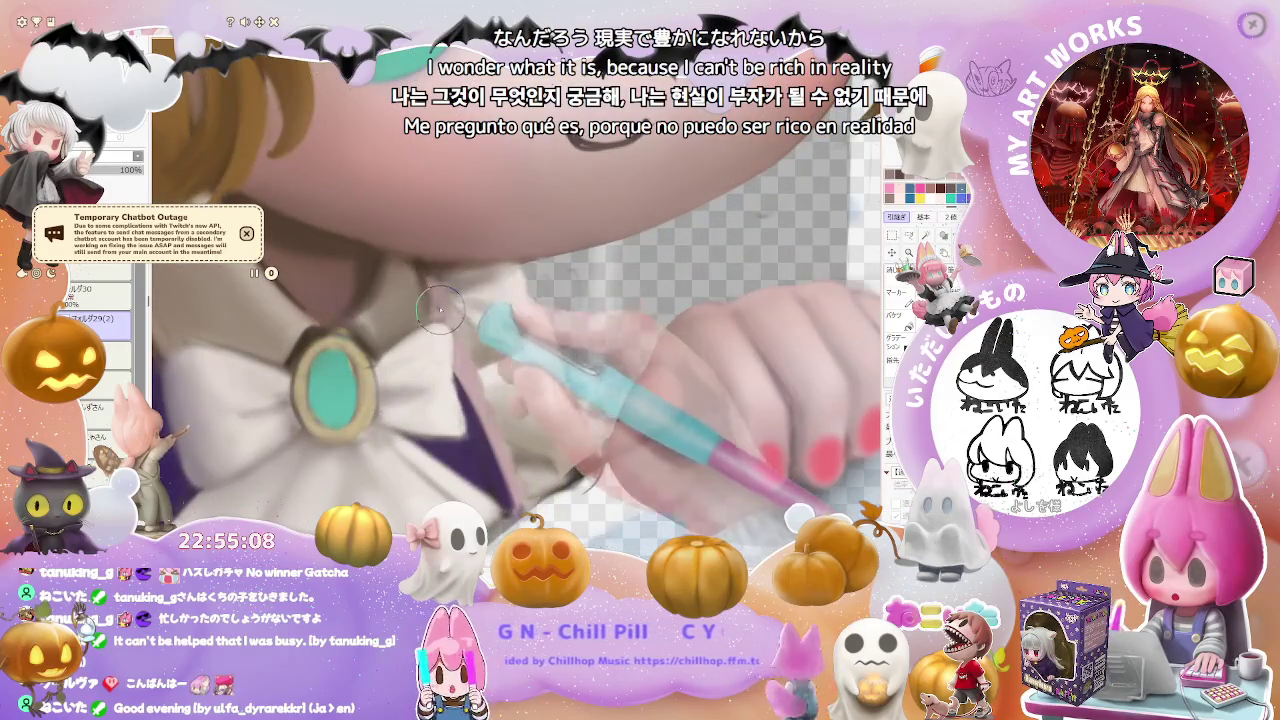
- Zoom onto the face and redraw the mouth as a longer smiling arc
scroll(441, 313, "down", 1)
scroll(524, 396, "down", 1)
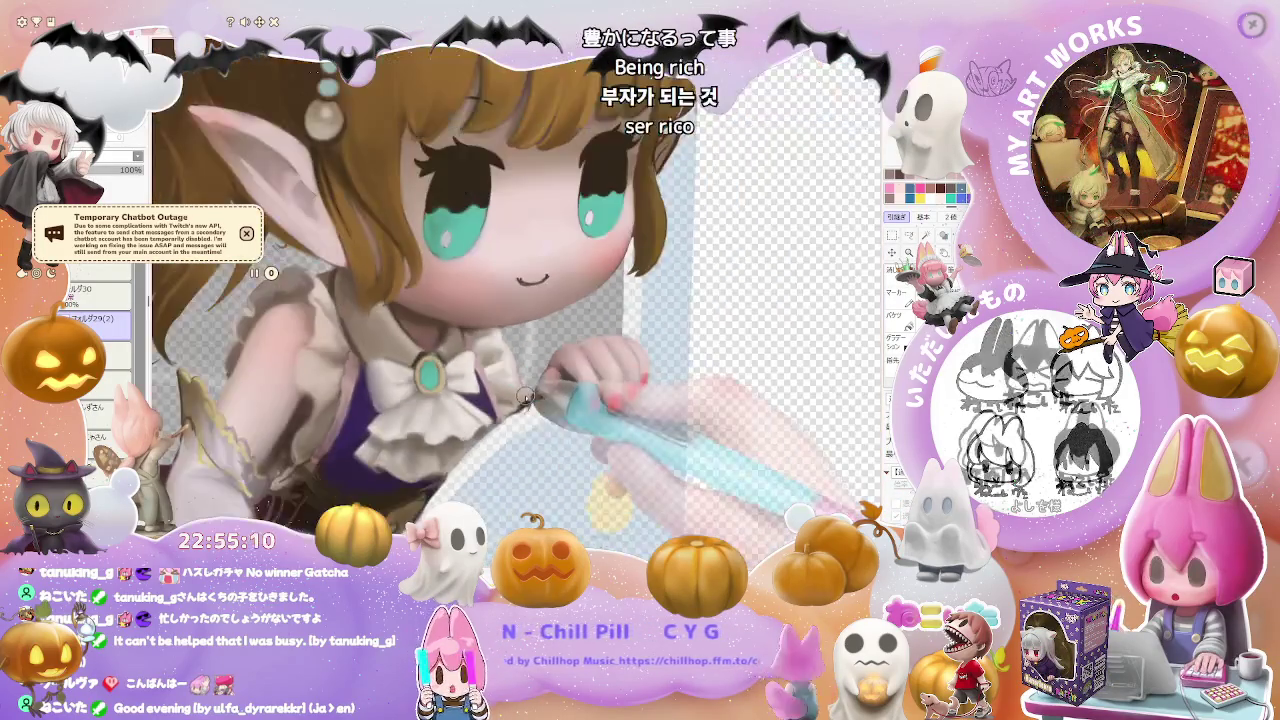
scroll(524, 396, "down", 1)
scroll(533, 417, "up", 2)
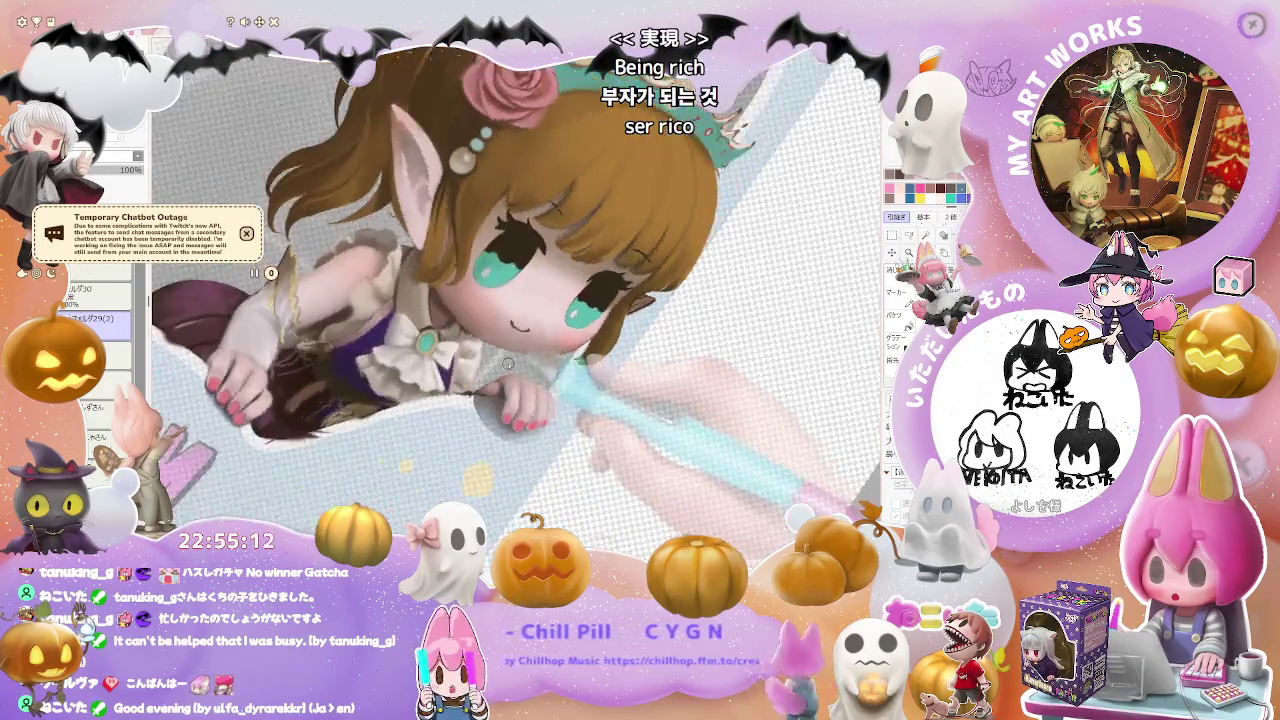
scroll(453, 313, "up", 3)
scroll(453, 313, "up", 2)
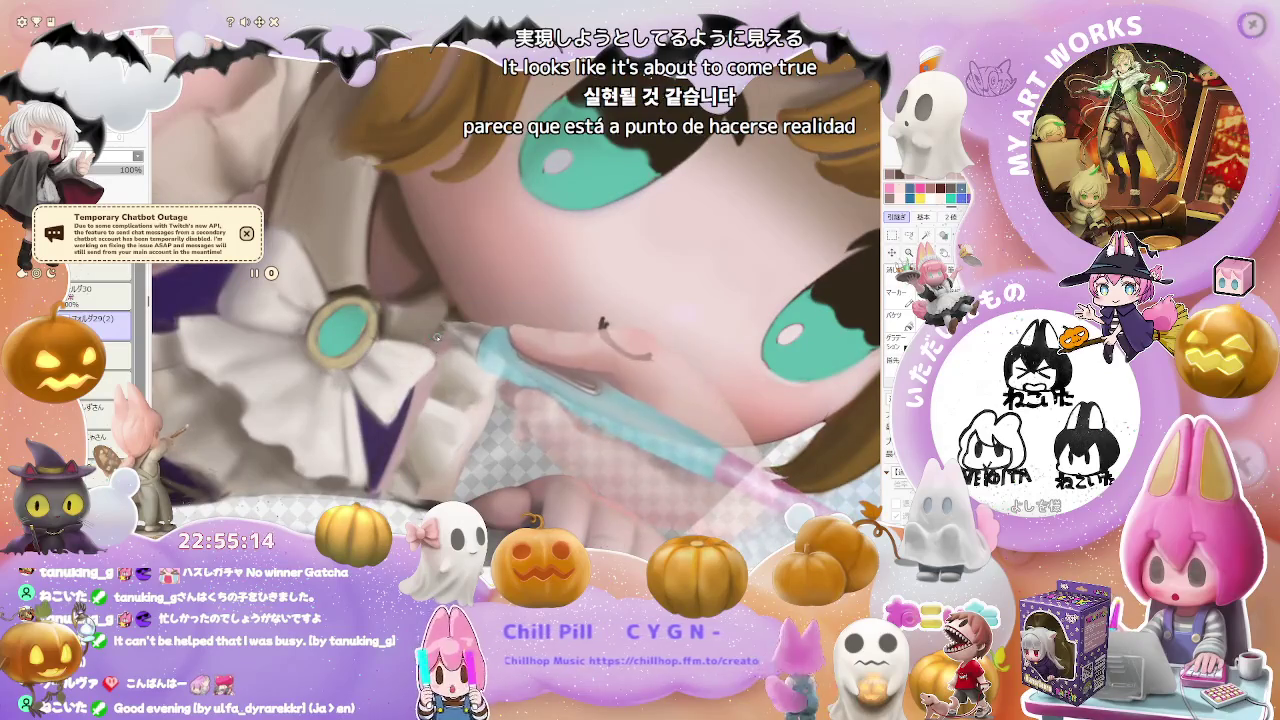
left_click_drag(602, 320, 612, 352)
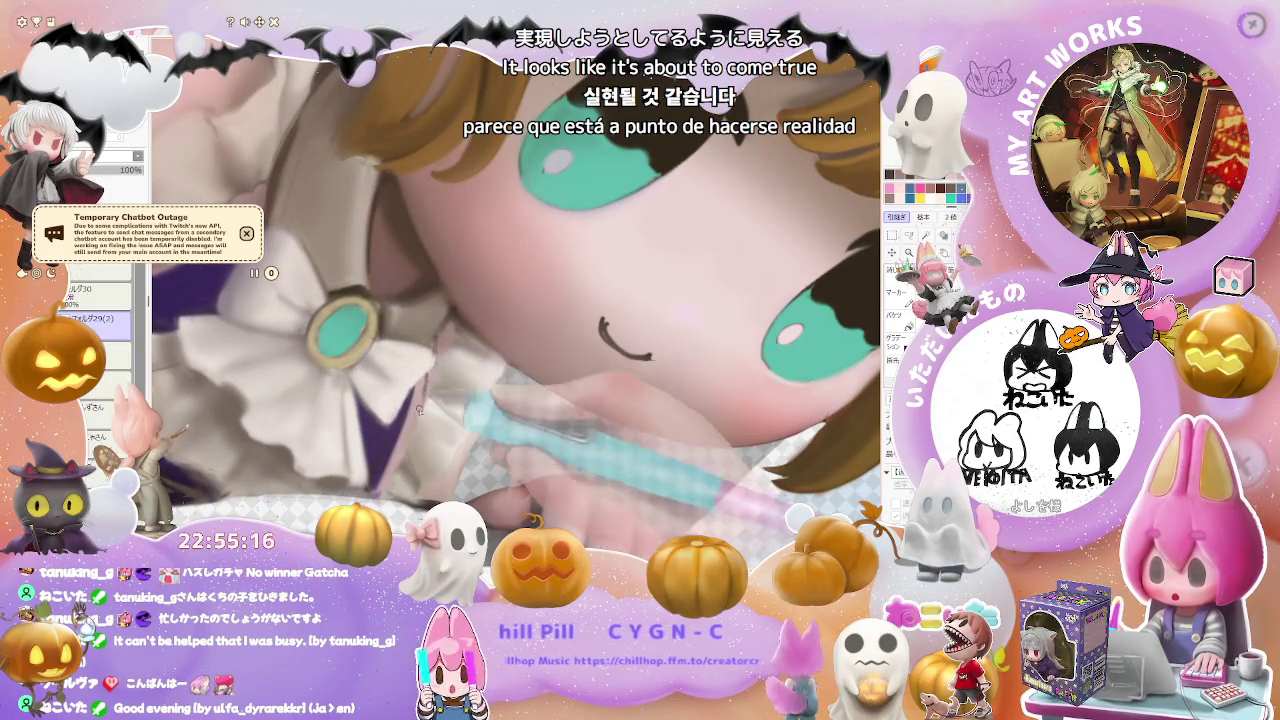
scroll(424, 393, "down", 2)
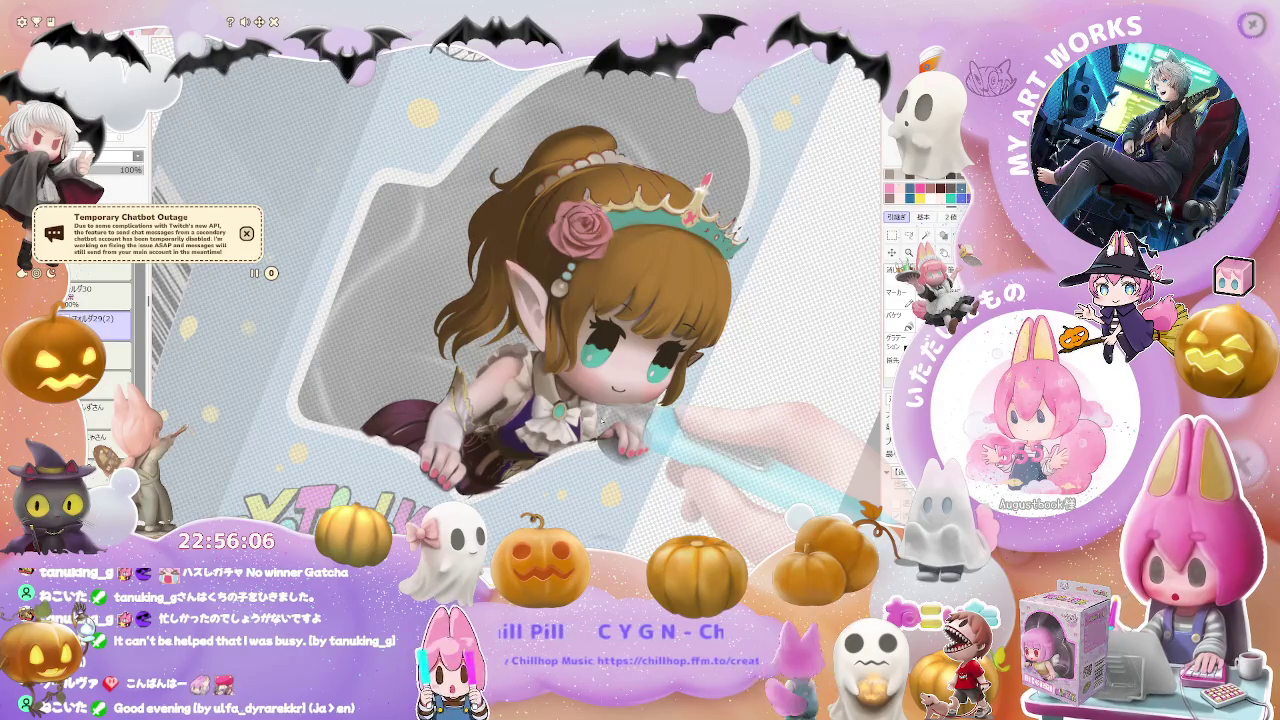
- Zoom in and out to frame the chest bow and teal brooch
scroll(531, 425, "up", 3)
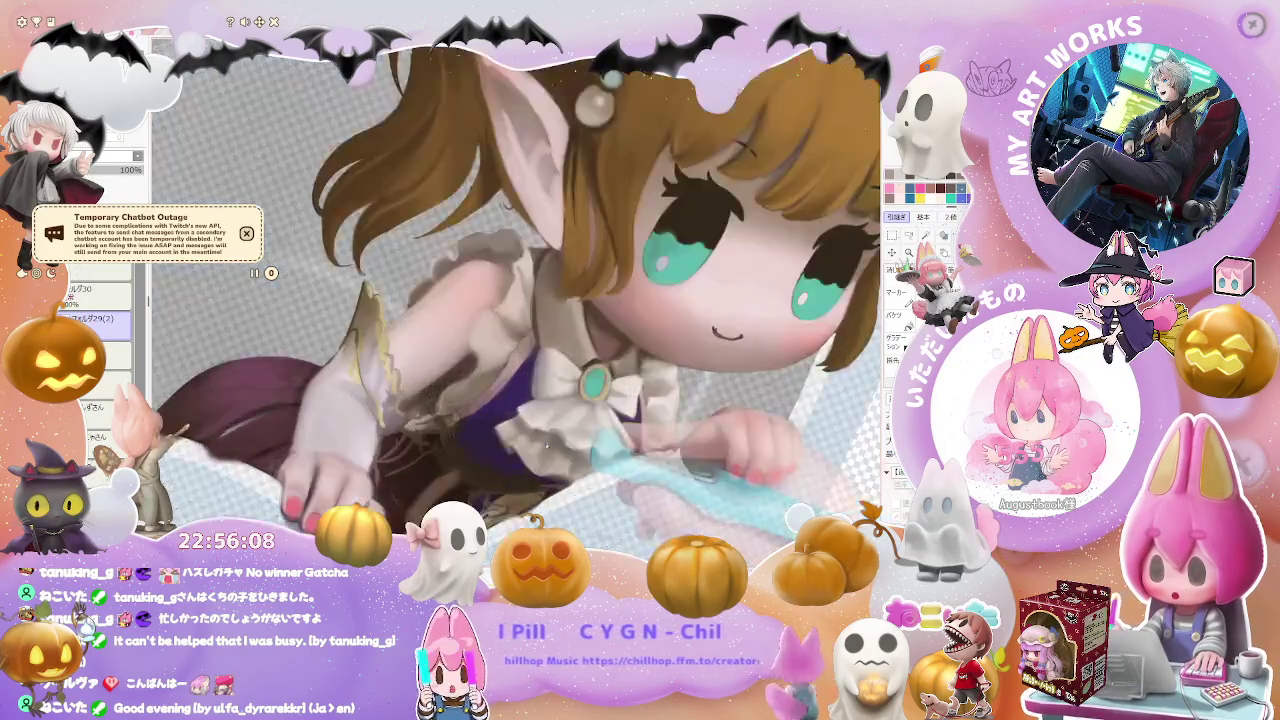
scroll(531, 425, "up", 2)
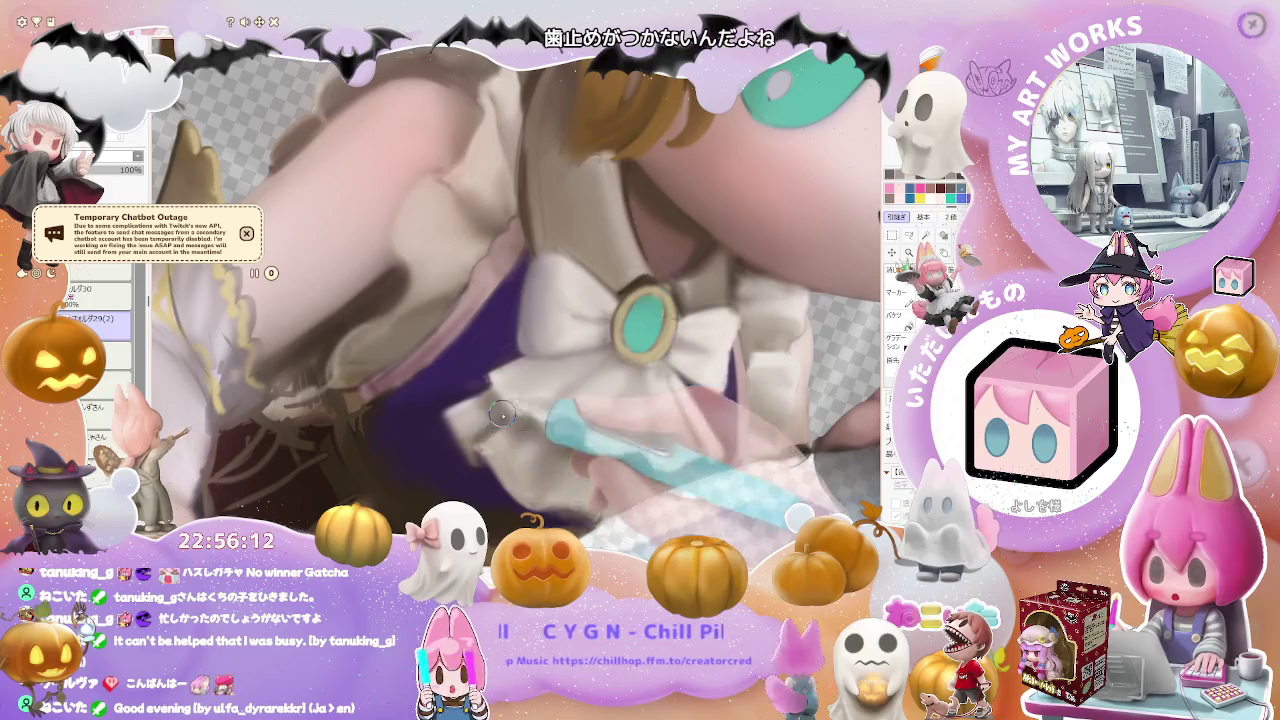
scroll(565, 403, "down", 2)
scroll(565, 403, "down", 2)
scroll(565, 403, "down", 1)
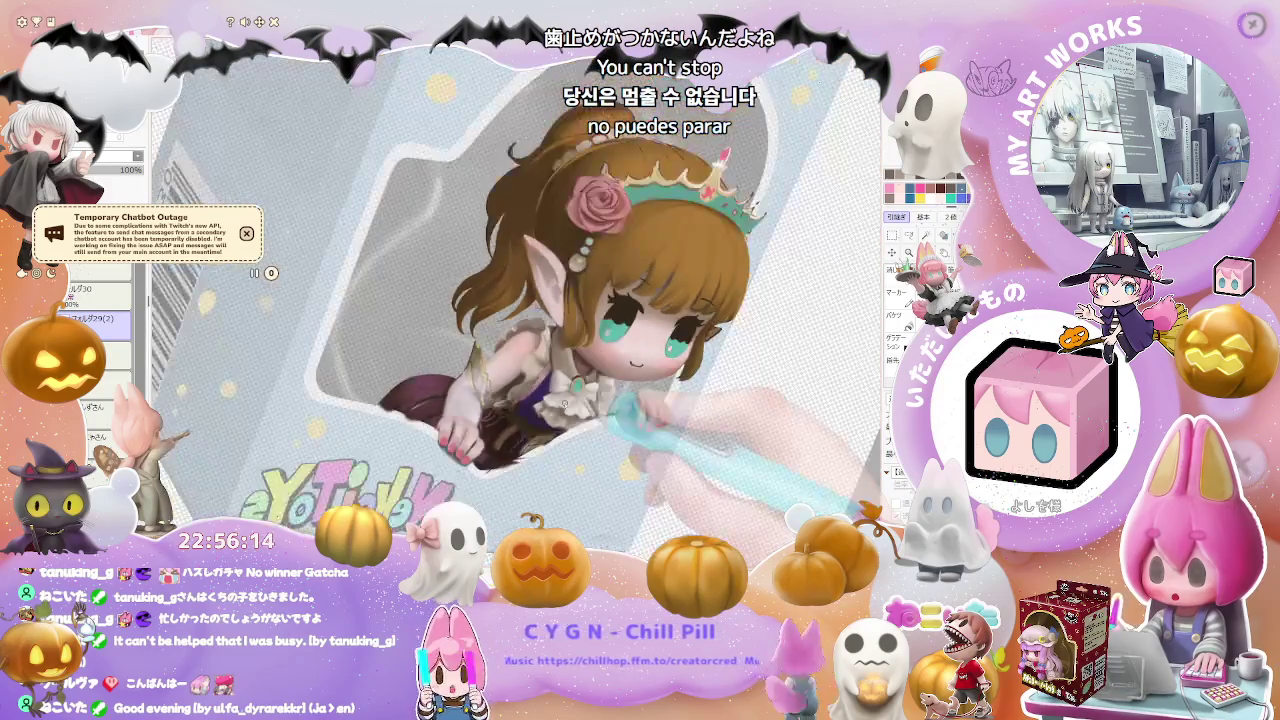
scroll(565, 403, "down", 1)
scroll(565, 404, "up", 2)
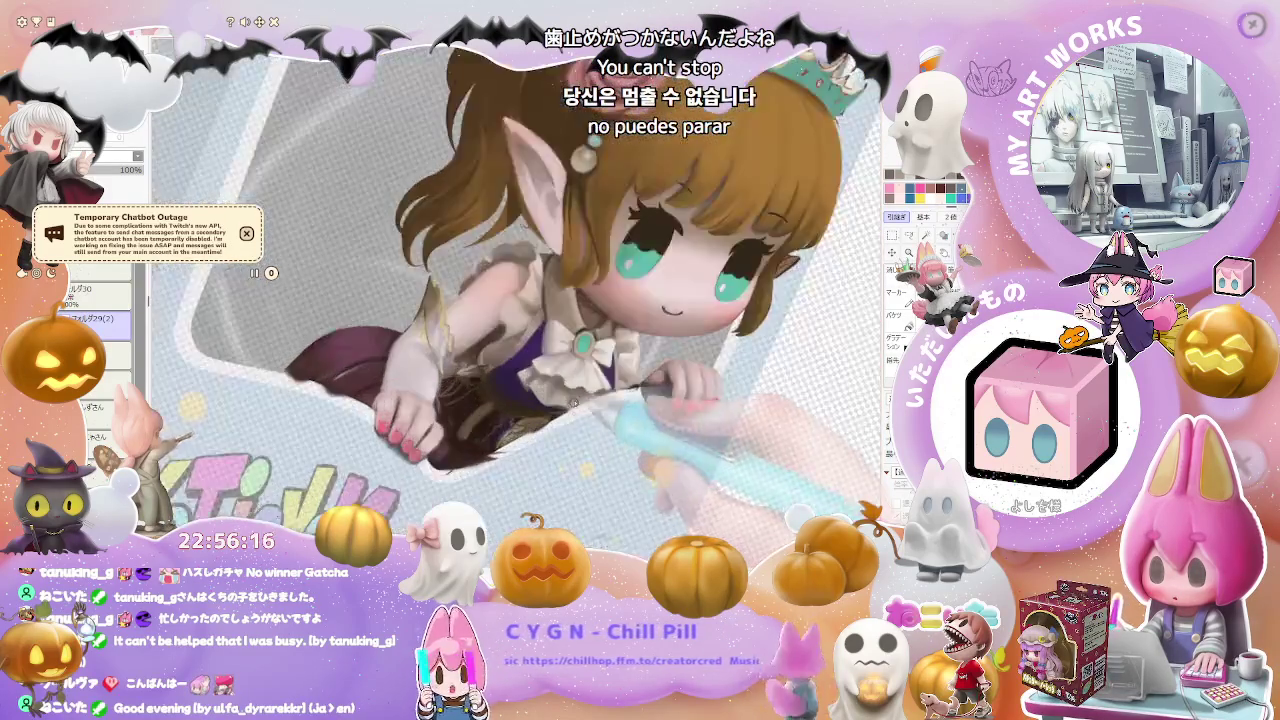
scroll(568, 406, "up", 2)
scroll(572, 408, "up", 2)
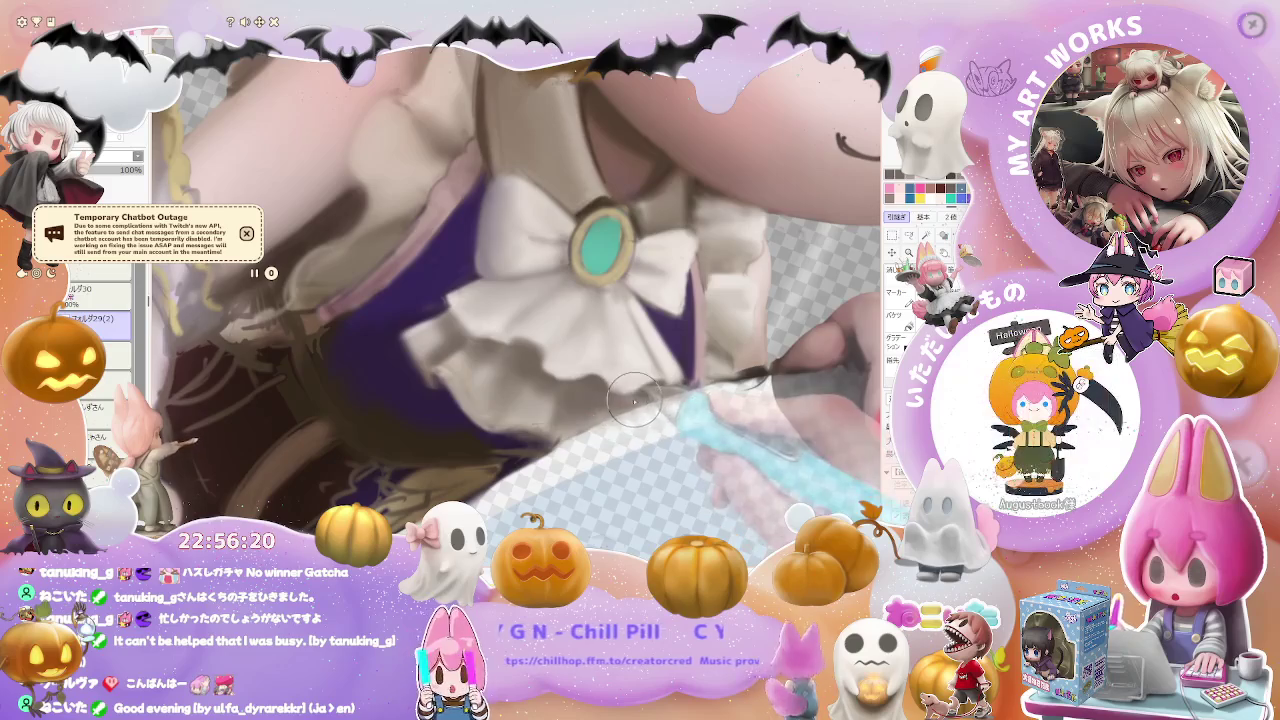
scroll(635, 402, "down", 1)
scroll(644, 412, "down", 1)
scroll(653, 425, "down", 2)
scroll(653, 426, "down", 1)
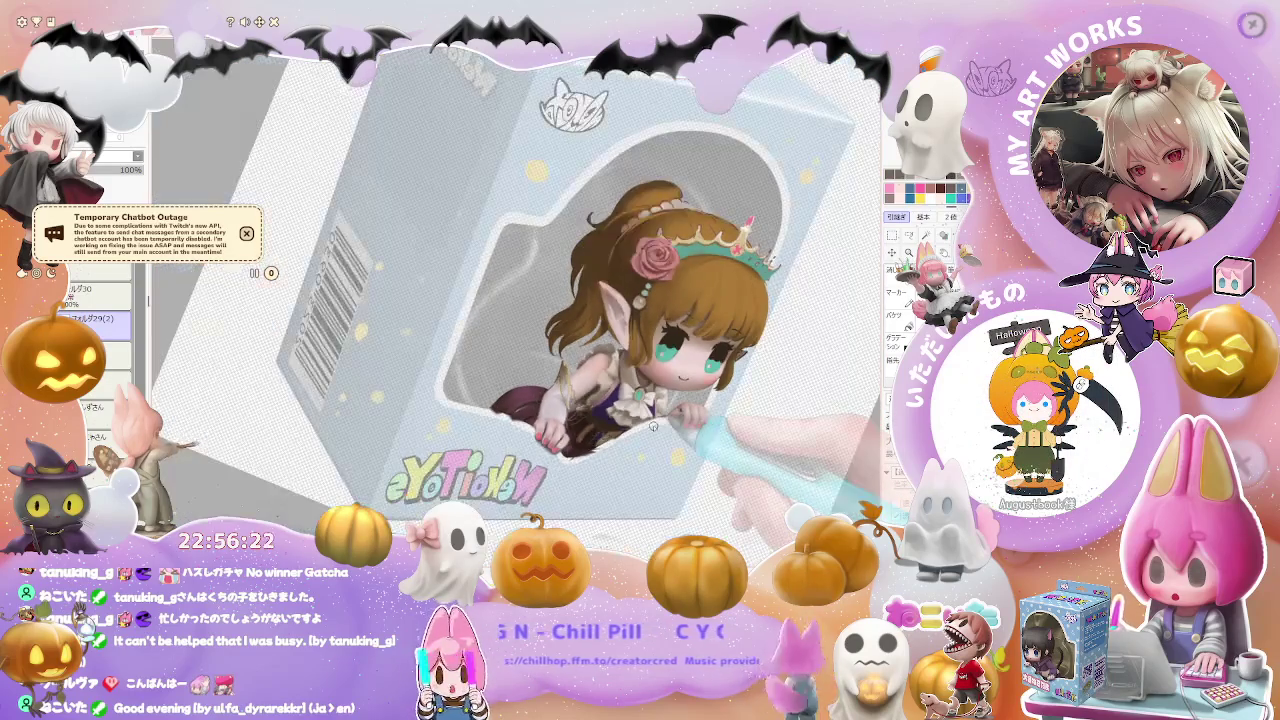
scroll(731, 424, "up", 1)
scroll(670, 436, "up", 1)
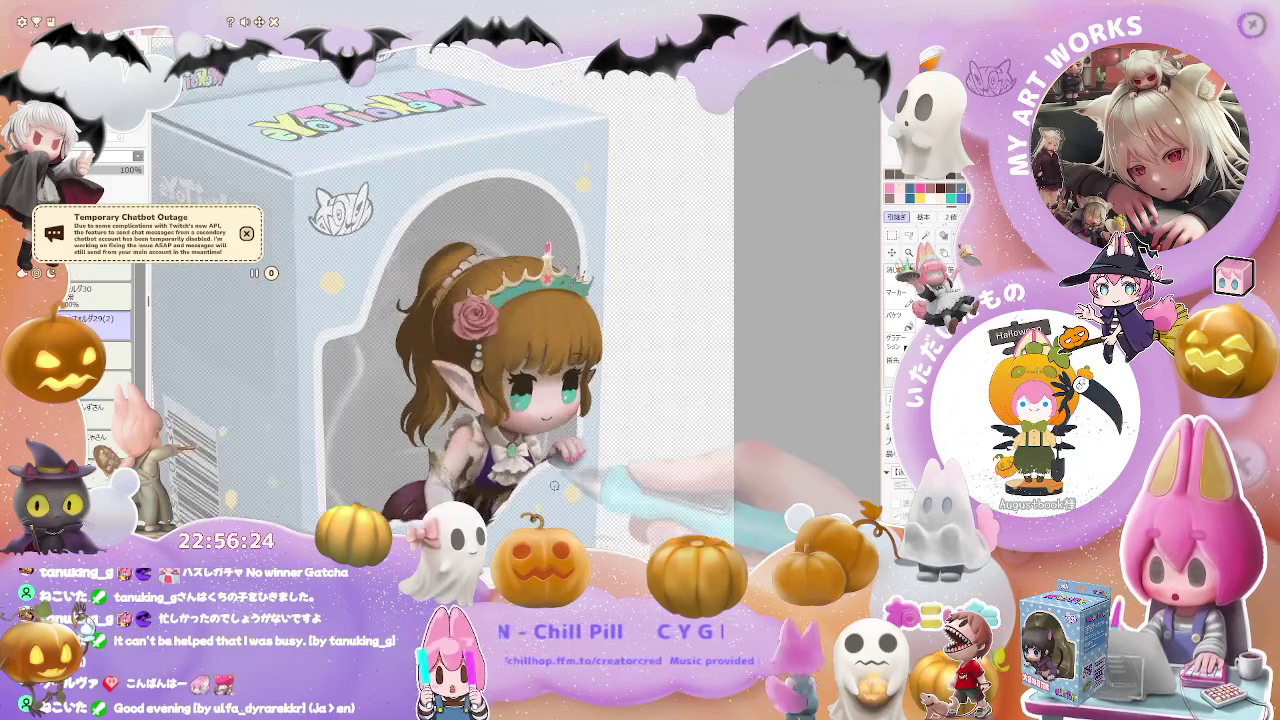
scroll(610, 448, "up", 1)
scroll(550, 460, "up", 1)
scroll(489, 470, "up", 1)
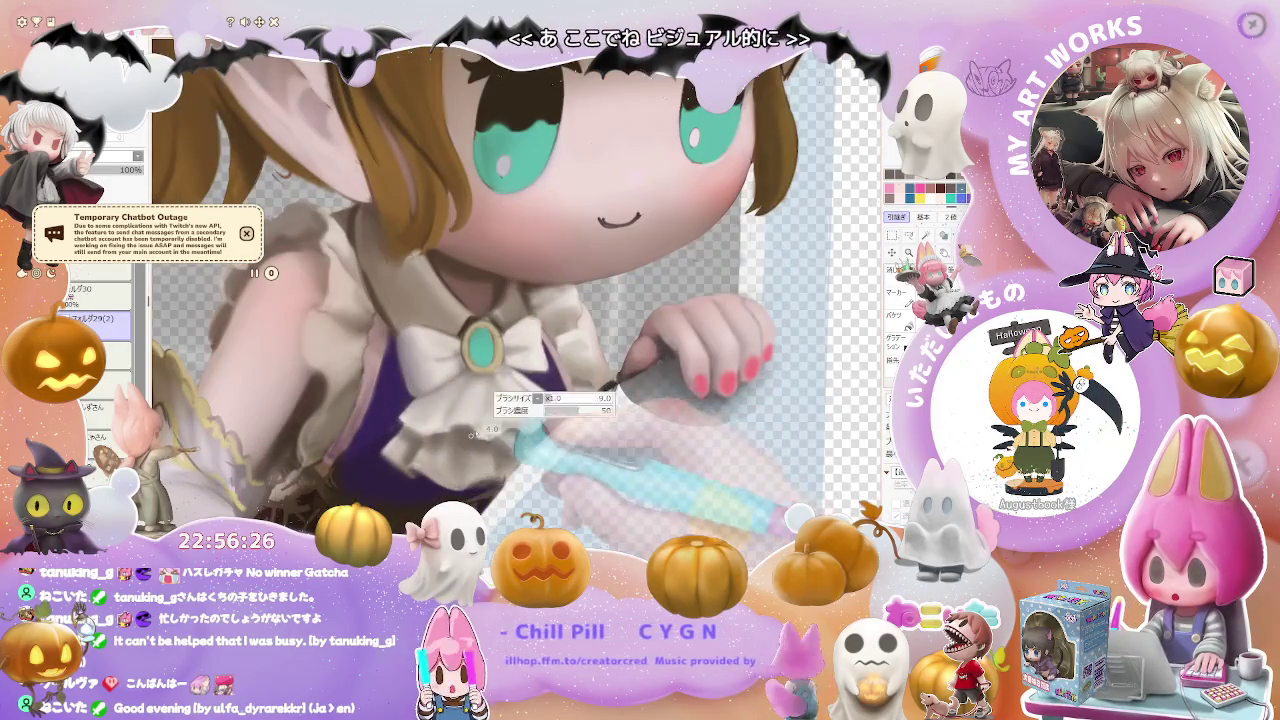
scroll(473, 435, "up", 1)
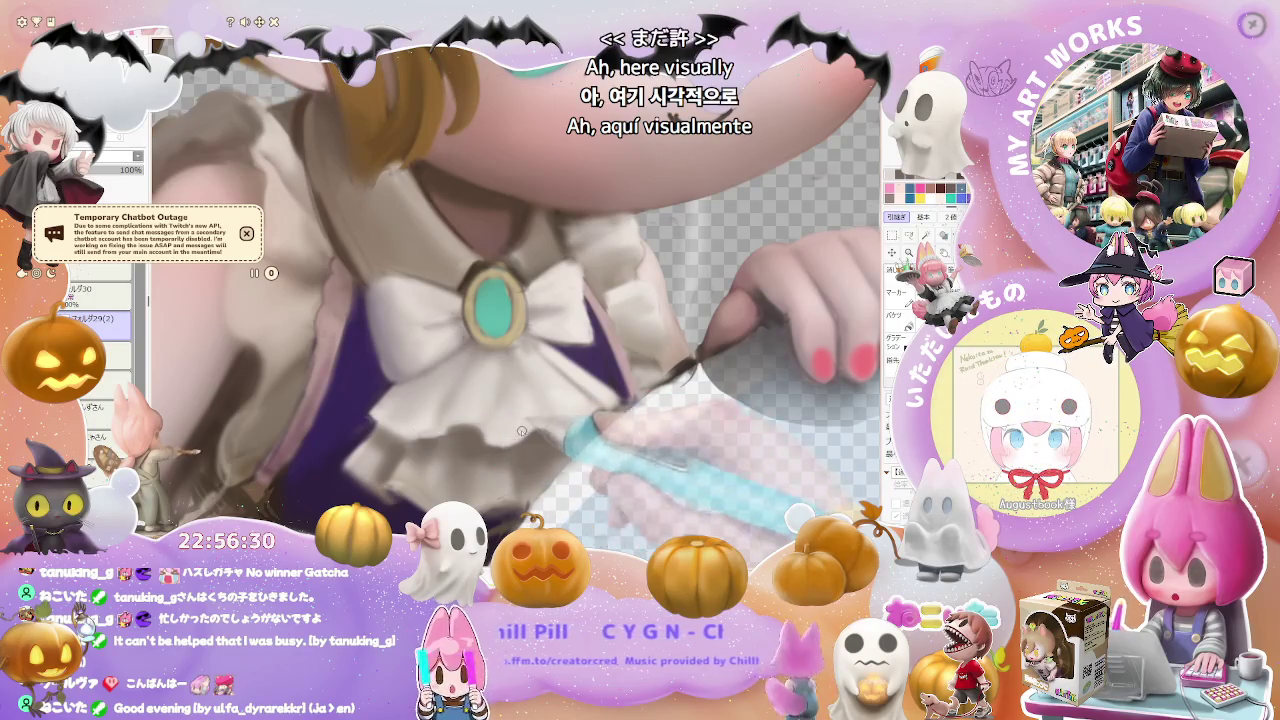
- Push the collar's painted edge to the right around the teal brooch
scroll(549, 432, "down", 3)
scroll(552, 440, "up", 1)
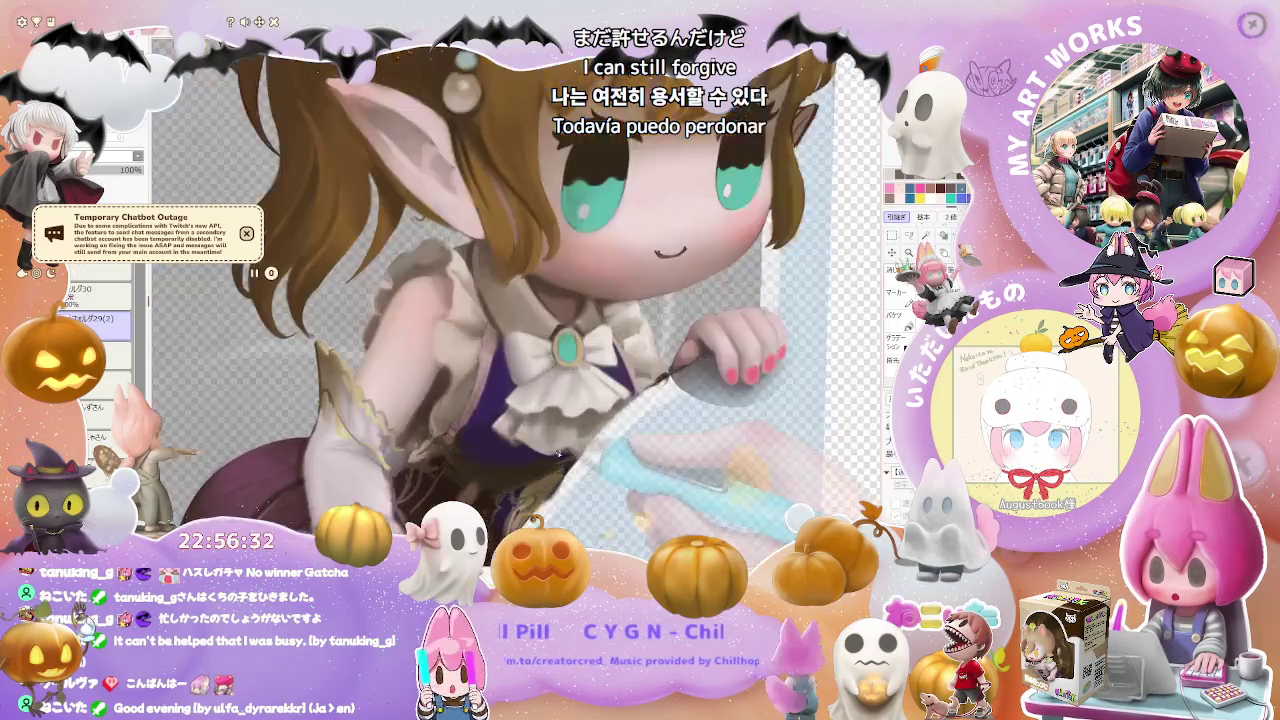
scroll(556, 449, "up", 2)
left_click_drag(557, 448, 576, 448)
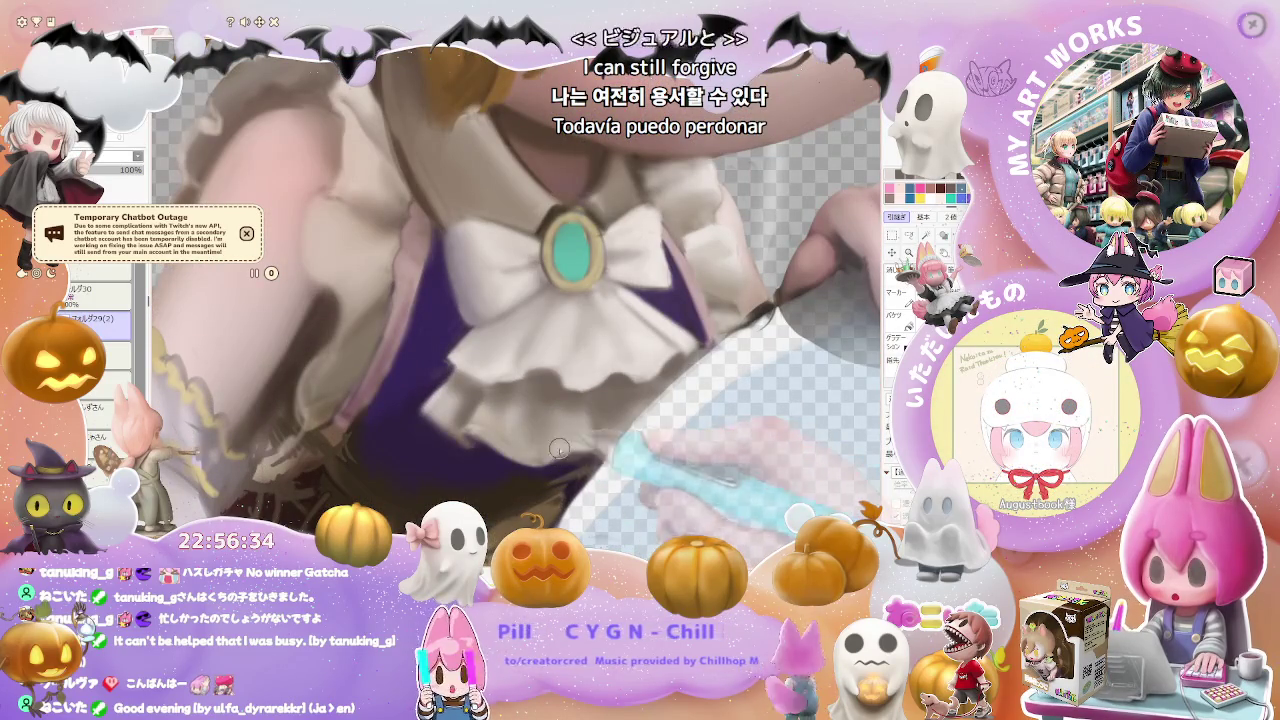
mouse_move(568, 432)
left_mouse_down()
mouse_move(586, 436)
mouse_move(506, 428)
left_mouse_up()
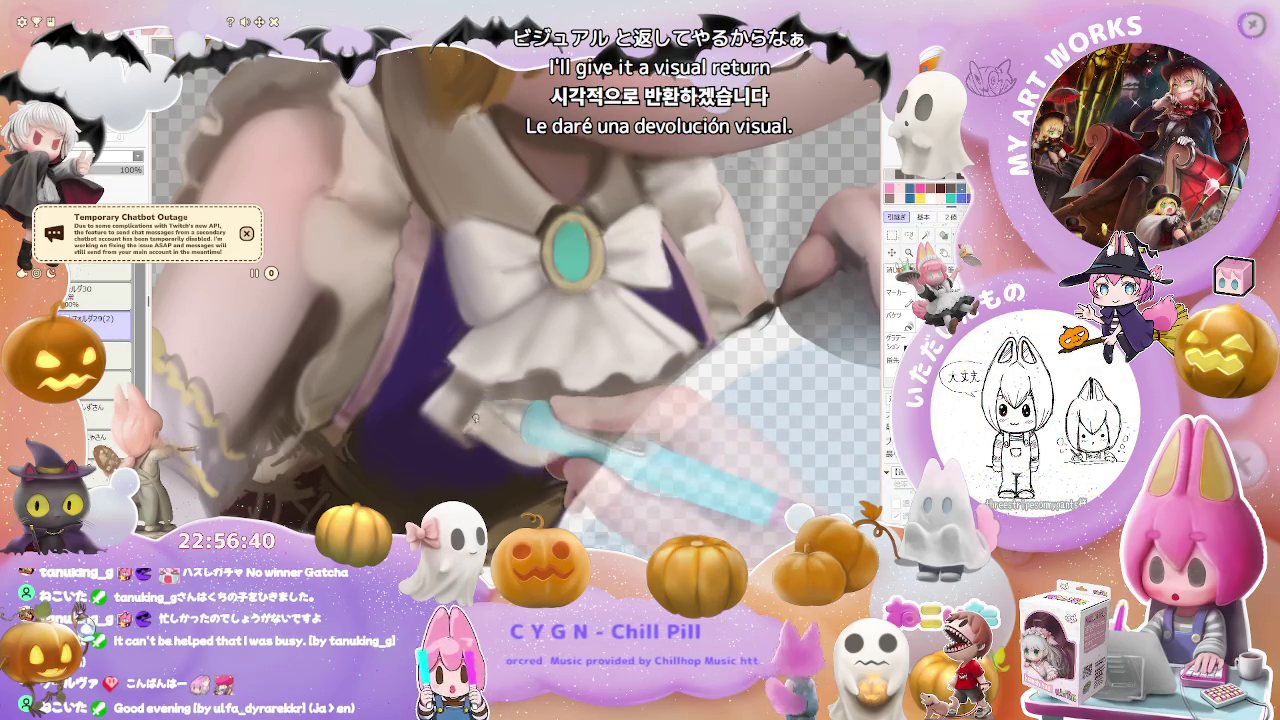
scroll(540, 450, "down", 3)
scroll(600, 480, "down", 2)
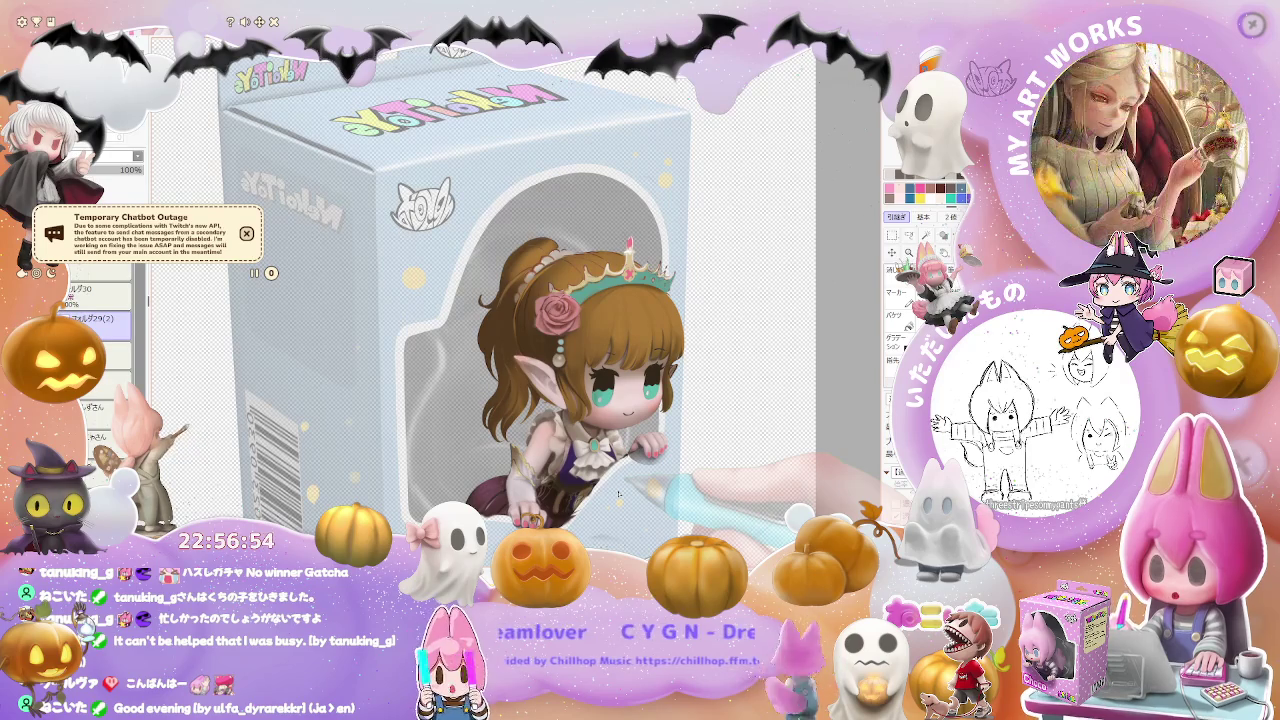
scroll(590, 480, "up", 3)
scroll(576, 430, "up", 1)
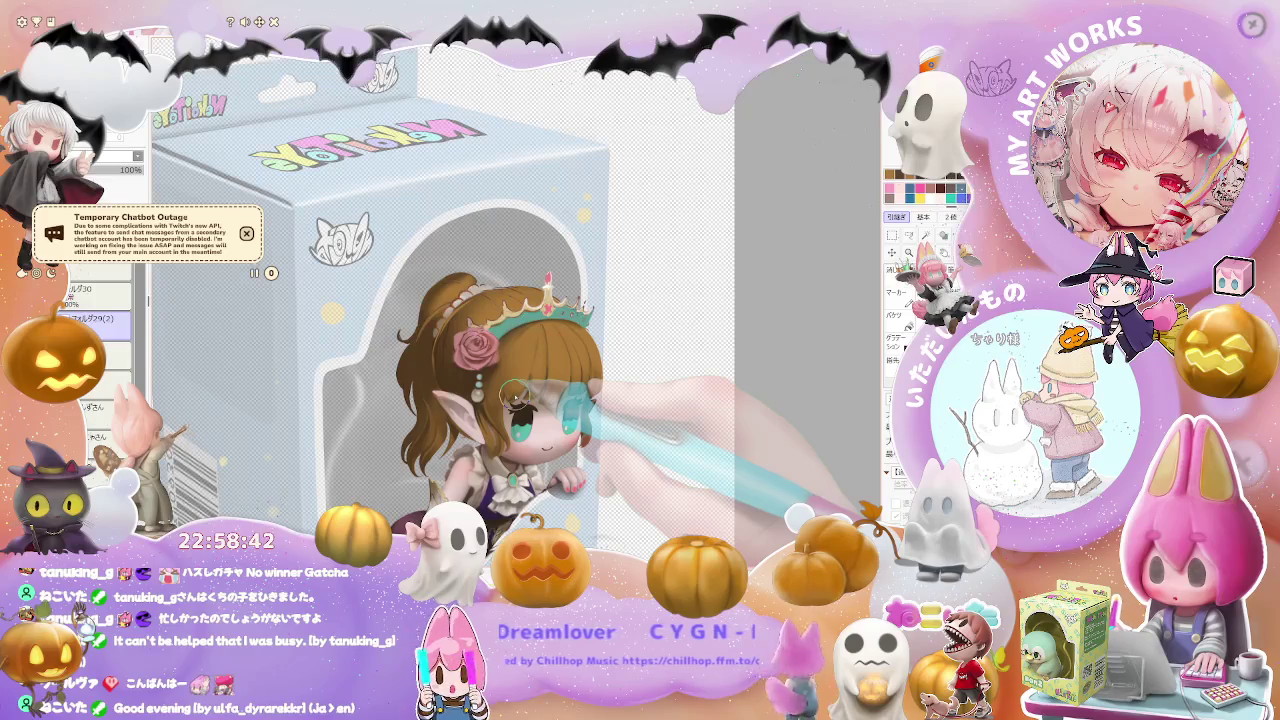
scroll(515, 395, "up", 3)
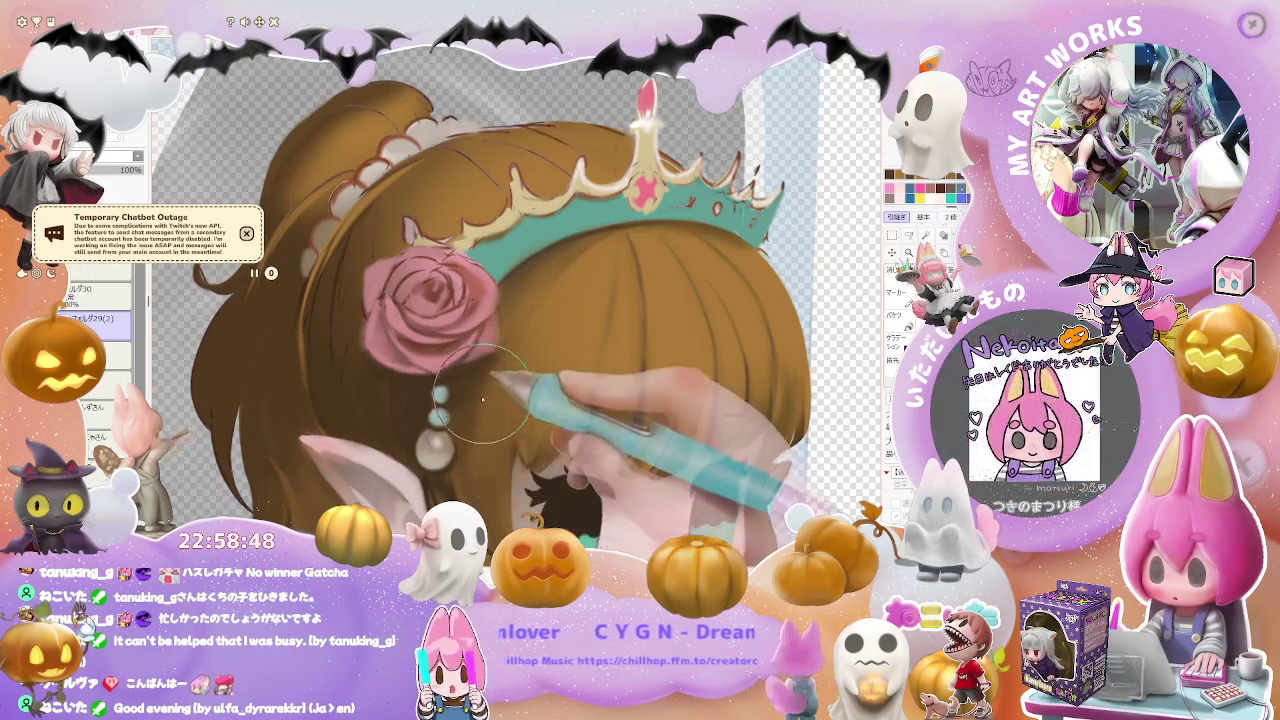
scroll(486, 390, "down", 5)
scroll(441, 420, "up", 5)
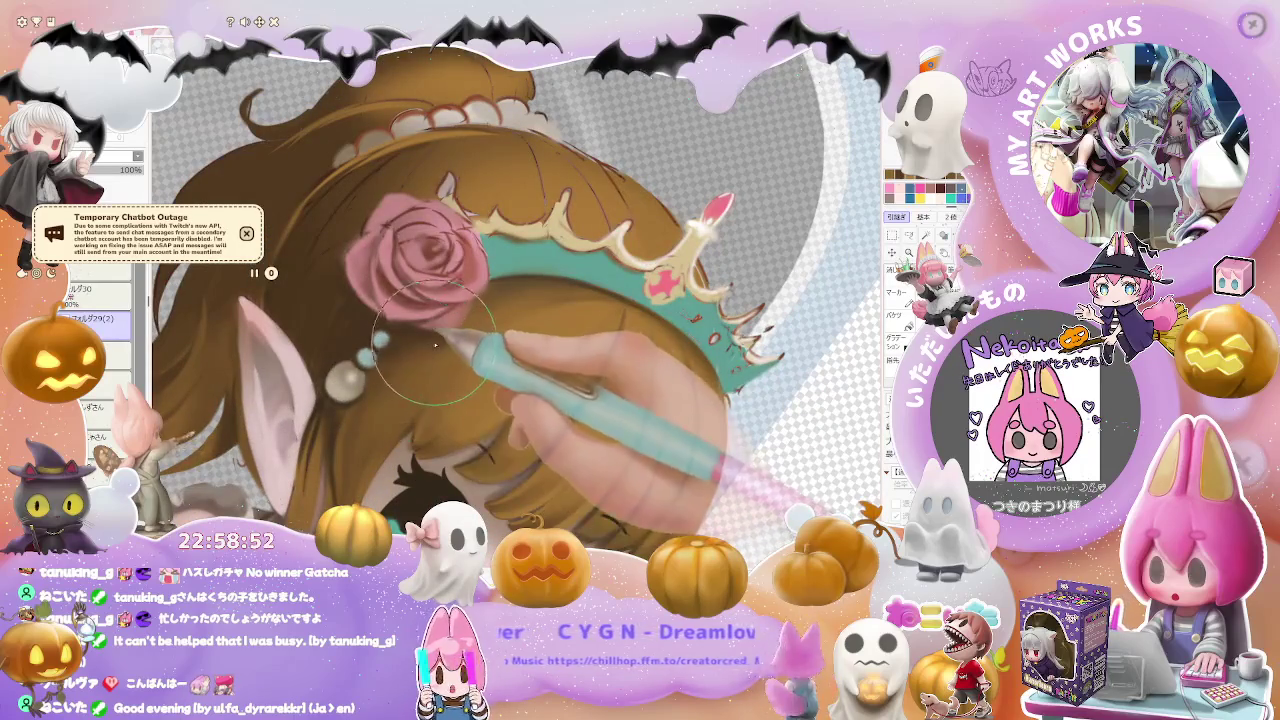
scroll(436, 348, "down", 5)
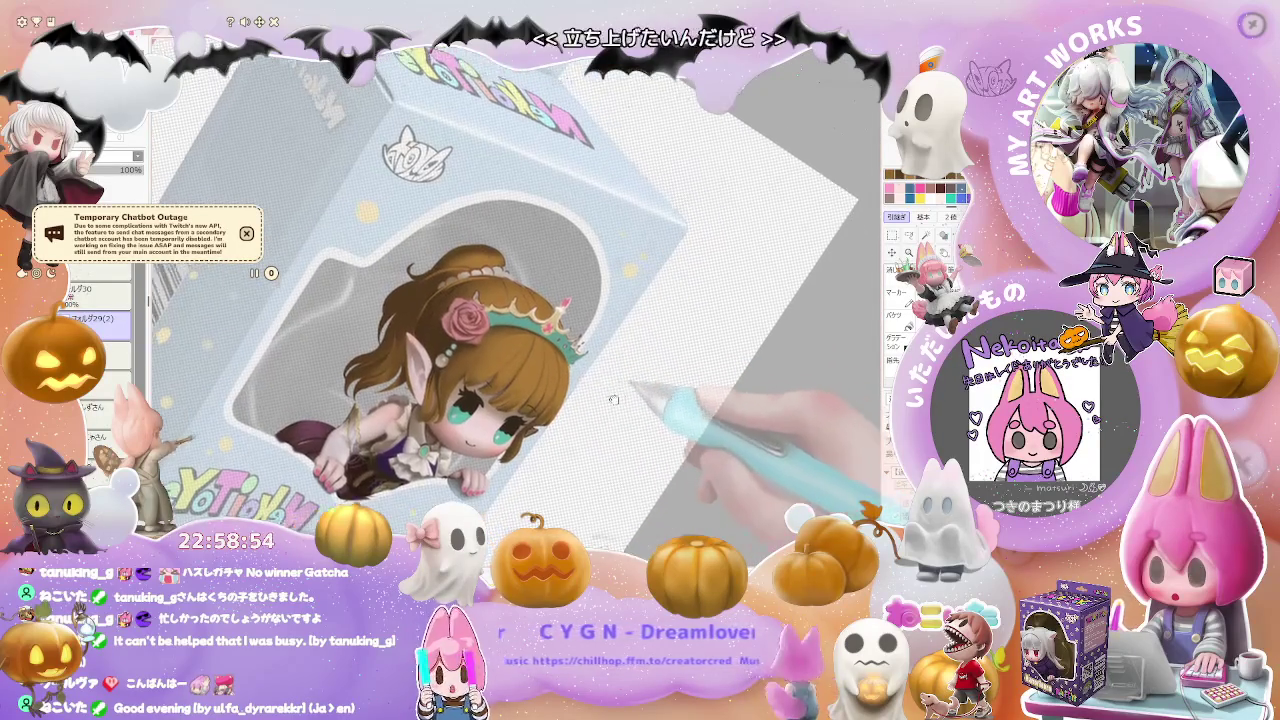
scroll(430, 340, "up", 5)
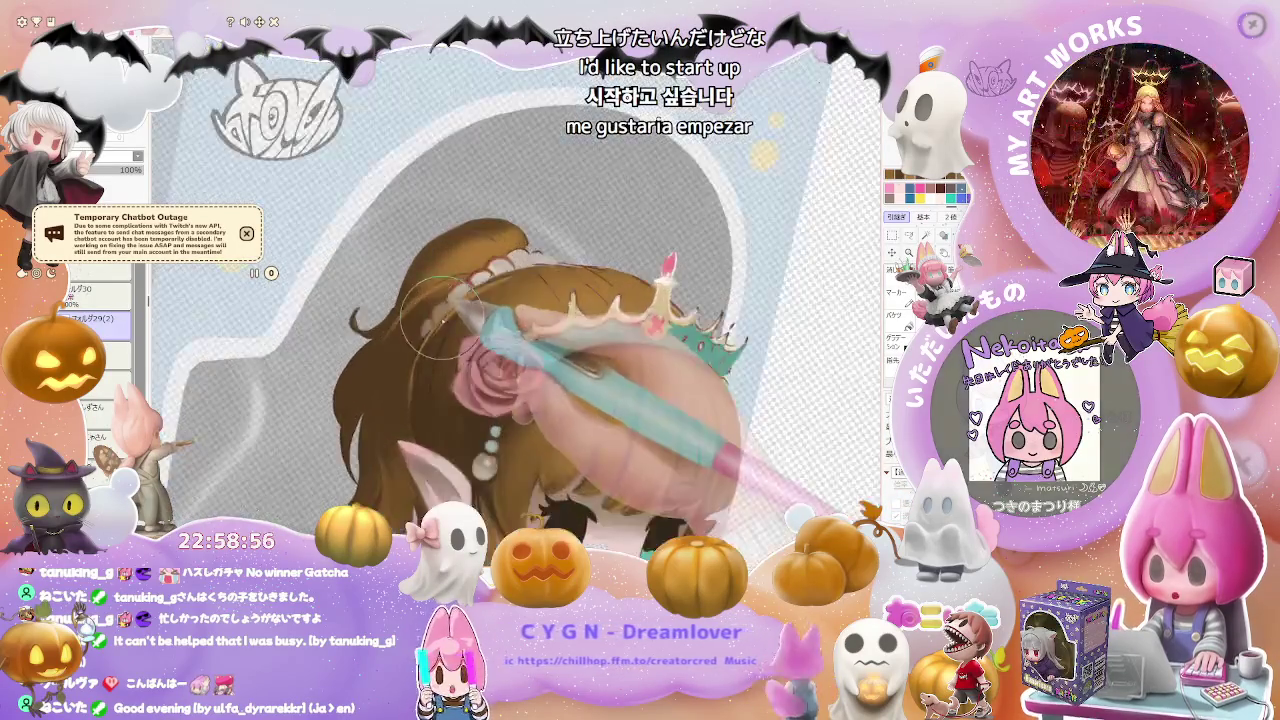
scroll(462, 312, "down", 2)
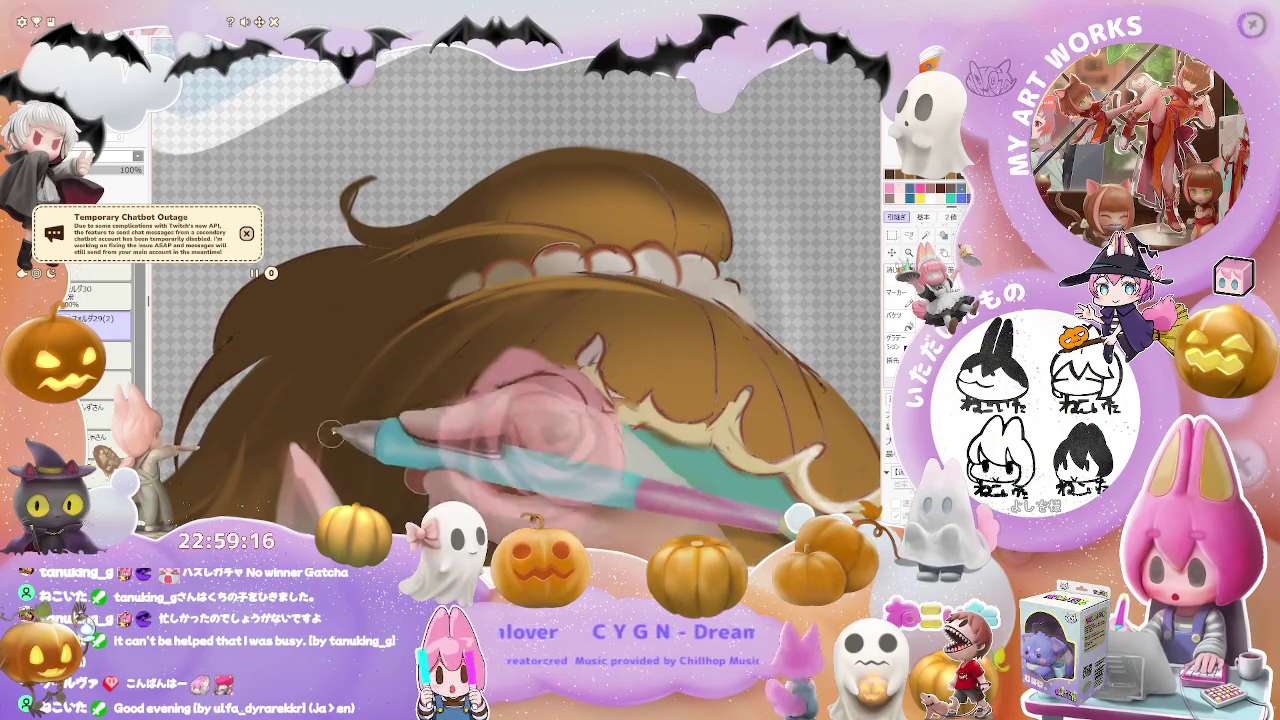
scroll(383, 354, "down", 3)
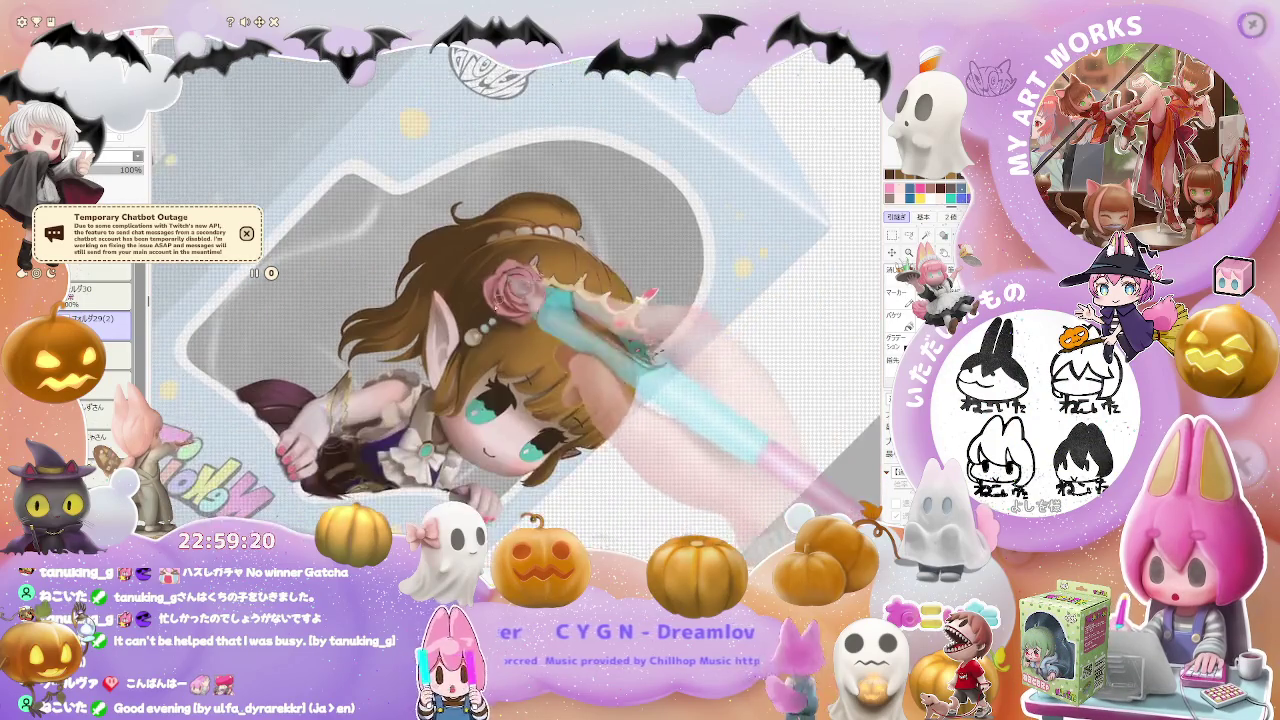
scroll(417, 416, "up", 3)
scroll(417, 416, "up", 2)
scroll(400, 420, "up", 2)
scroll(360, 430, "up", 2)
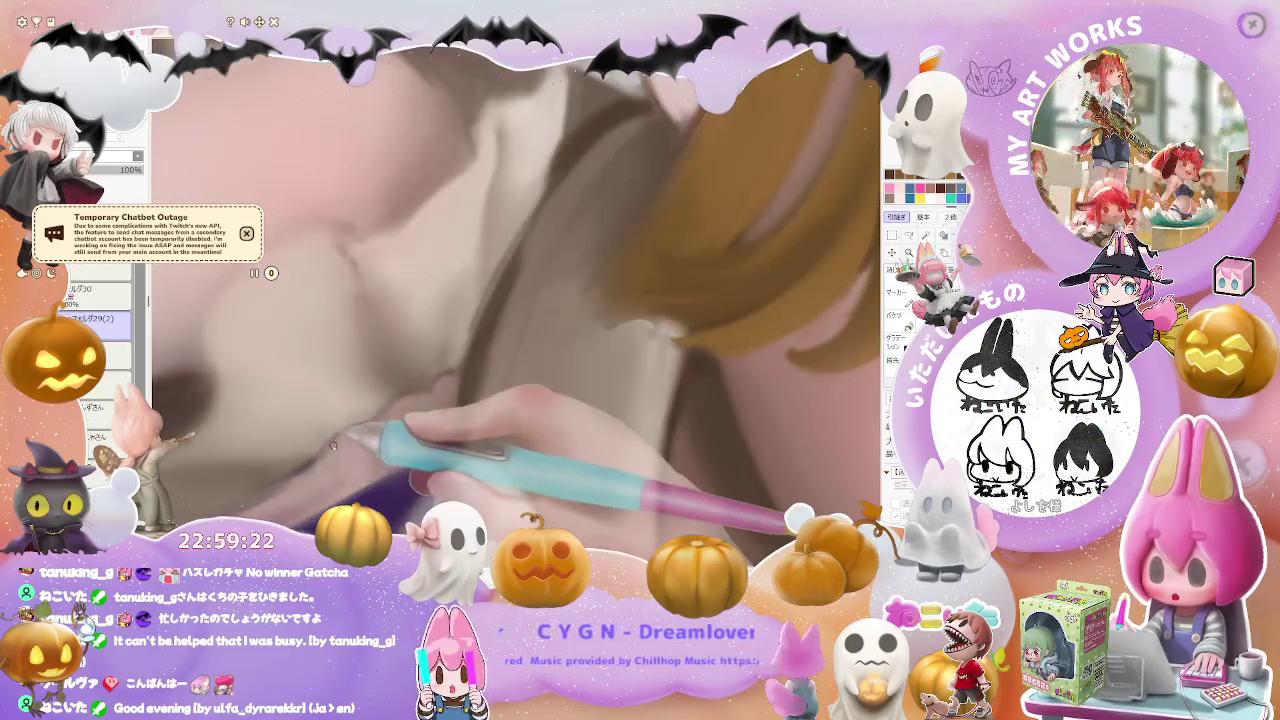
scroll(378, 457, "up", 2)
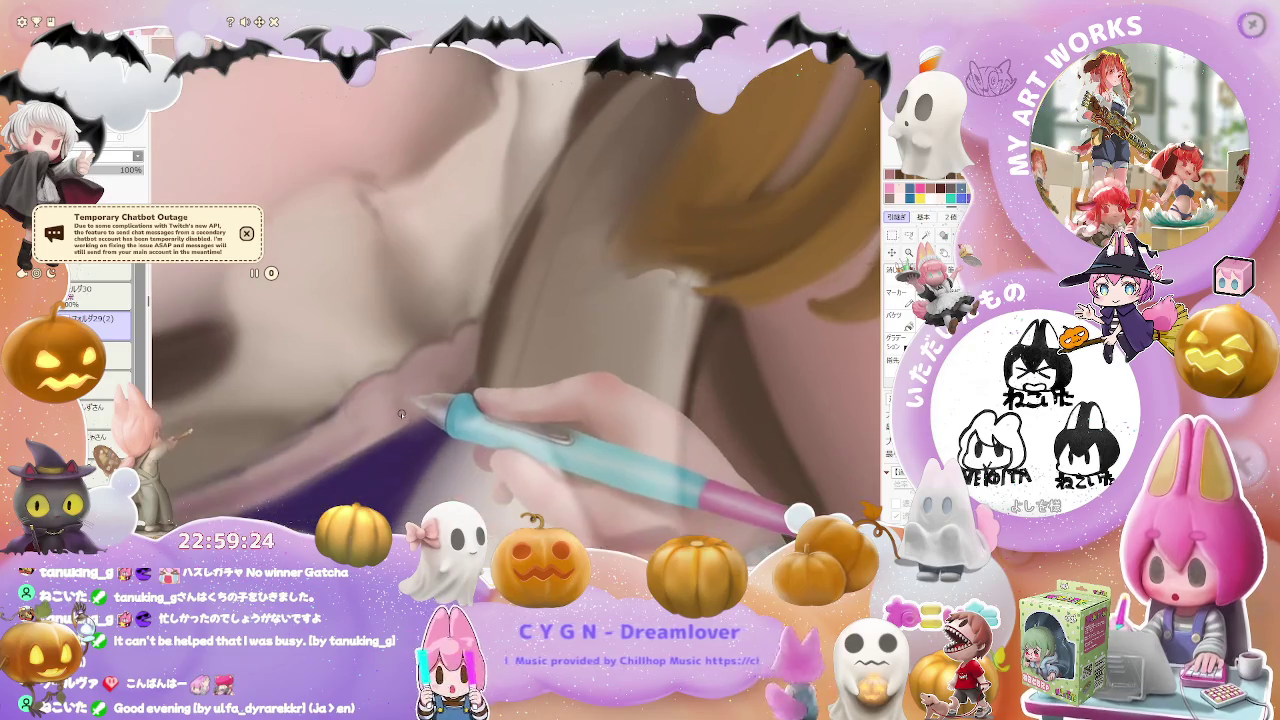
scroll(400, 417, "down", 2)
scroll(402, 419, "down", 1)
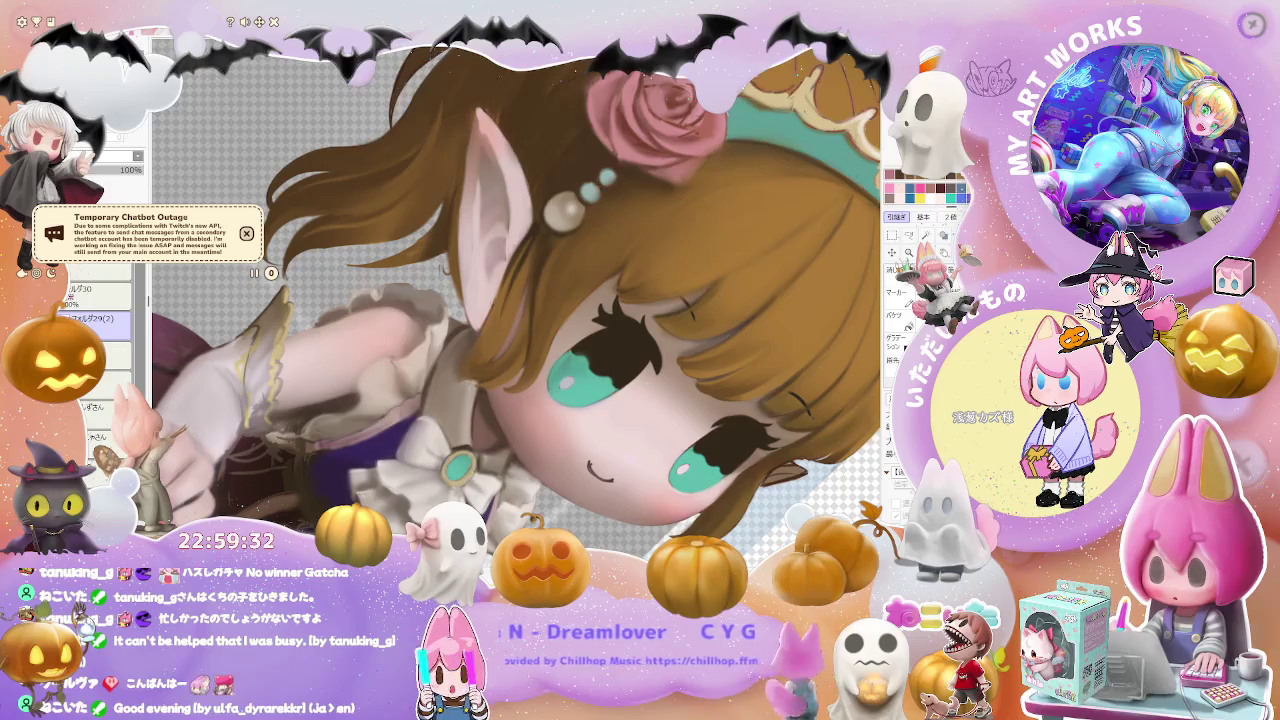
scroll(438, 418, "up", 2)
- Clean up and shade the white collar ruffles and the gold-edged lace frill
scroll(438, 418, "up", 2)
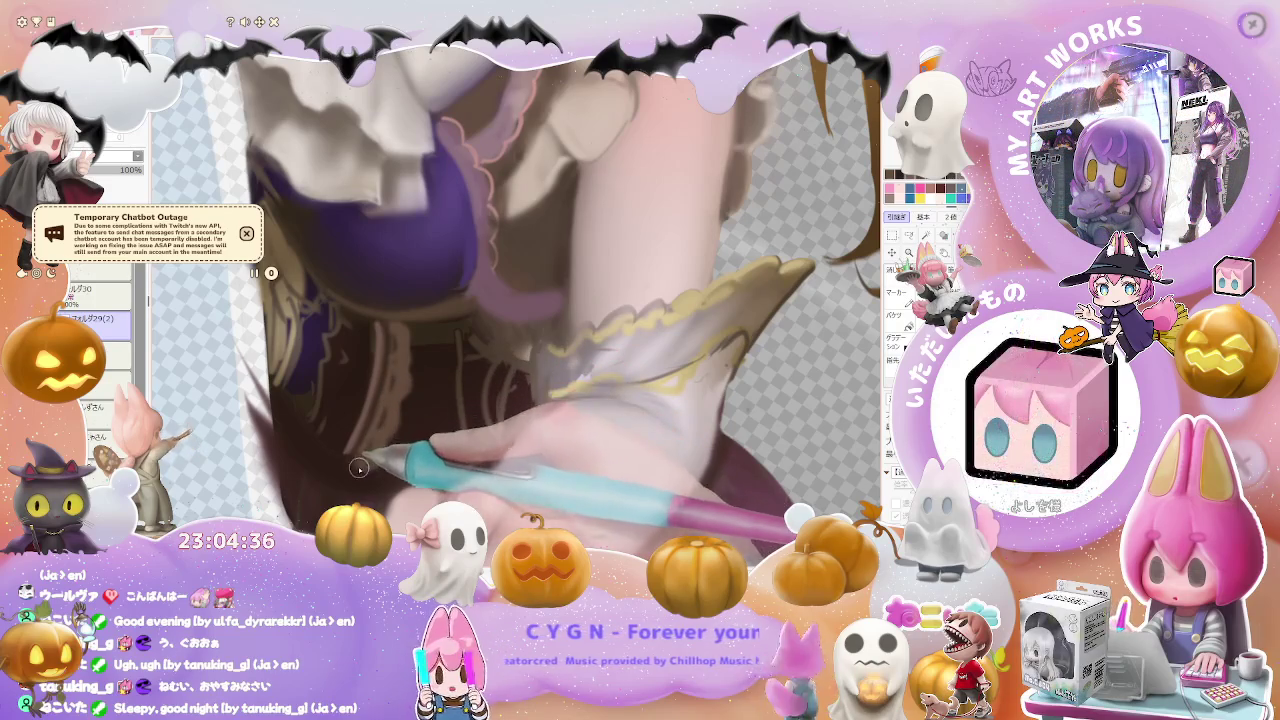
scroll(399, 401, "down", 3)
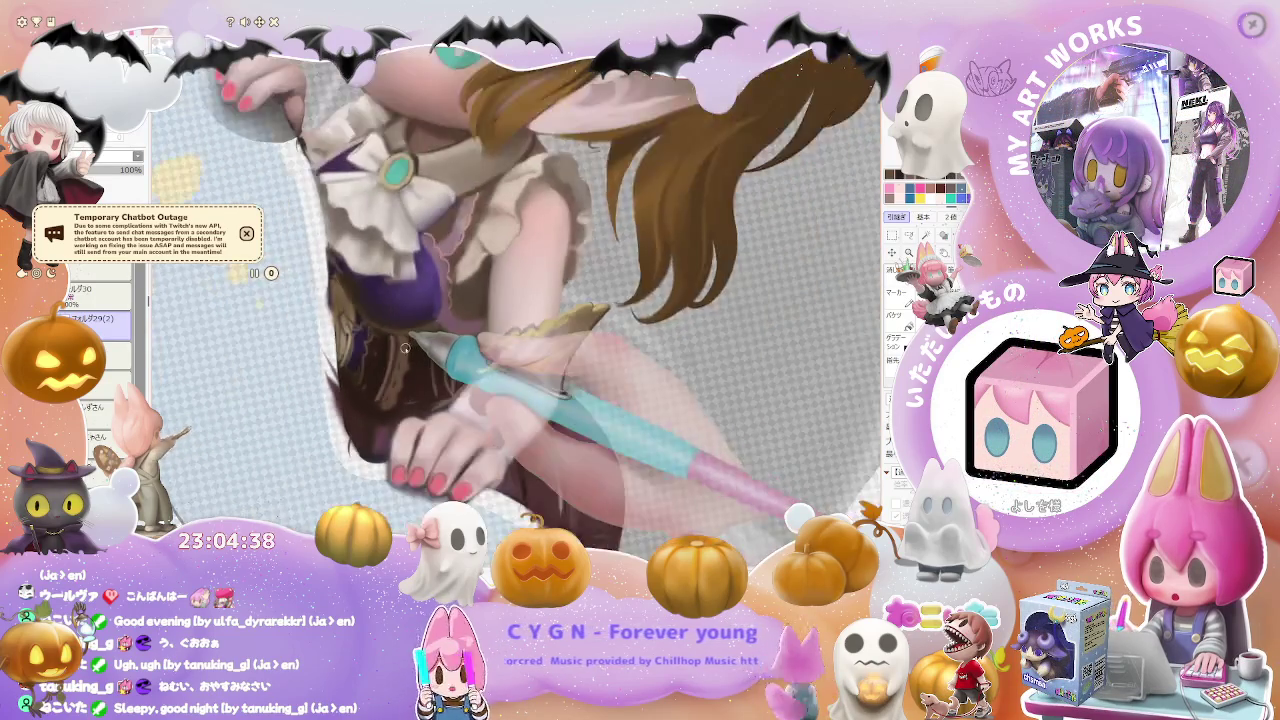
- Turn the character upright, zoom onto the chest, and draw dark brown strokes on the lace
key("Delete")
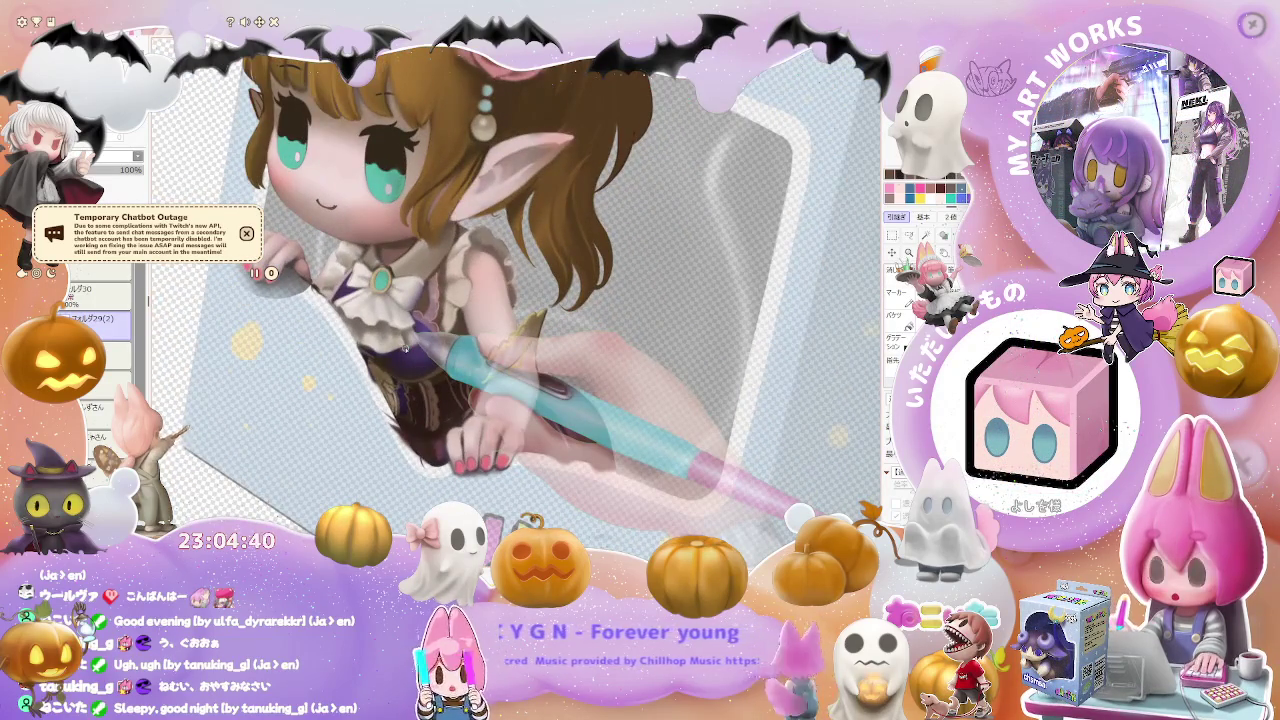
scroll(406, 347, "up", 2)
scroll(410, 380, "up", 2)
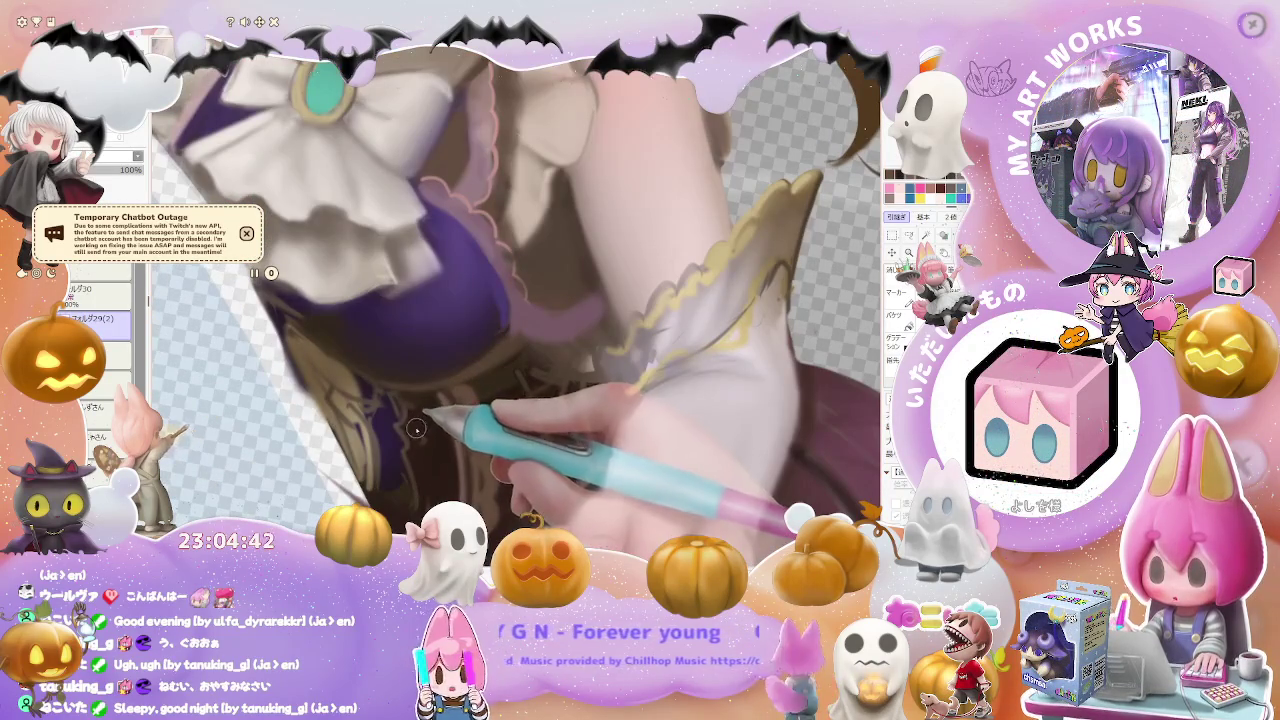
left_click_drag(416, 407, 424, 452)
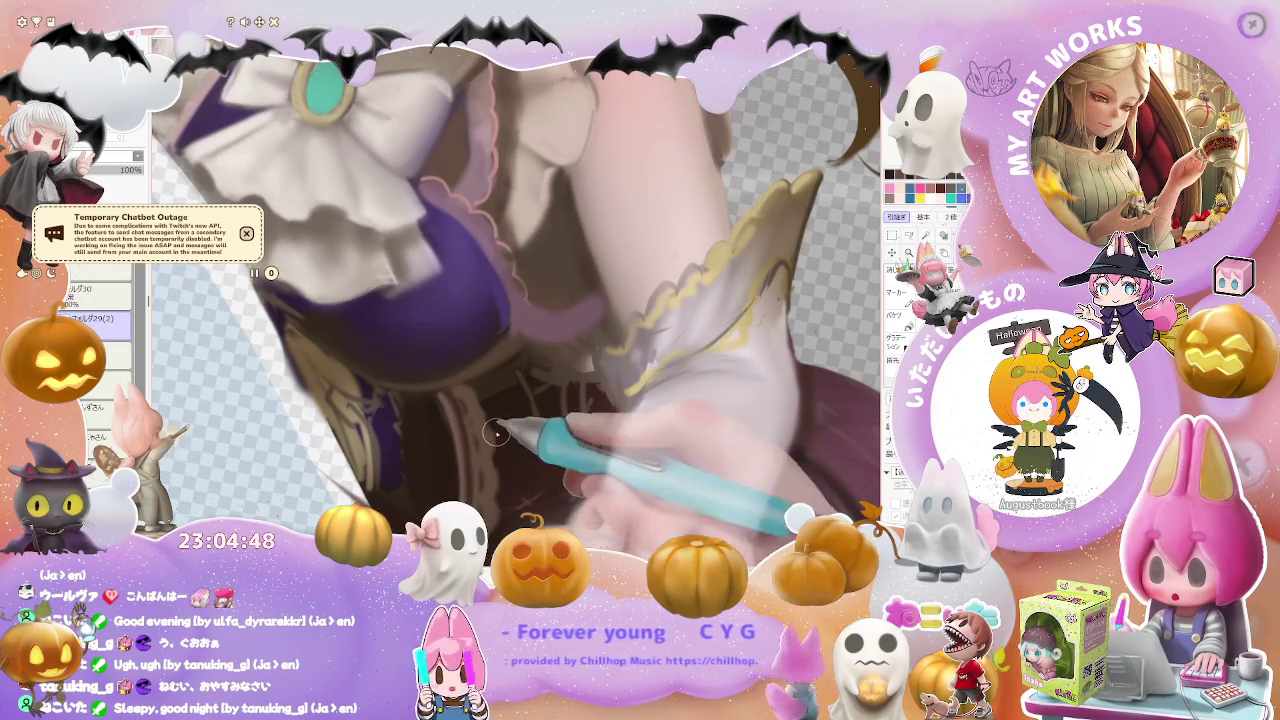
scroll(497, 440, "down", 1)
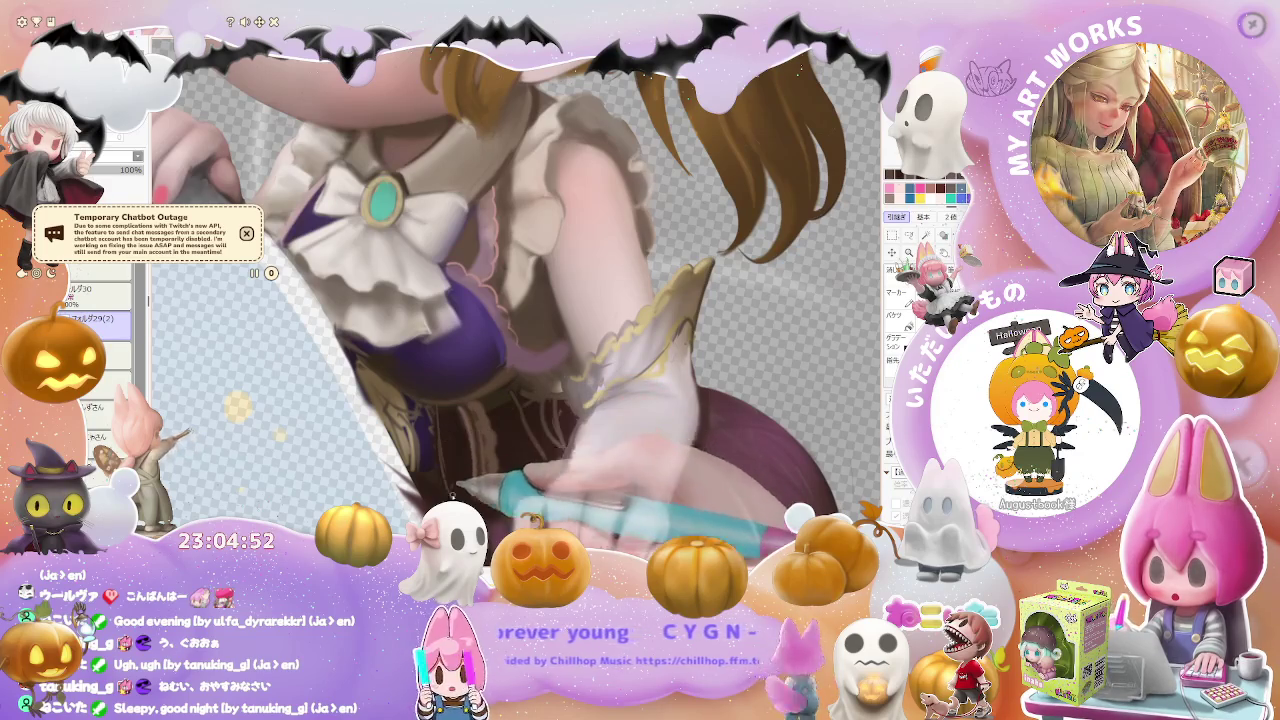
- Mirror the canvas view horizontally and zoom in and out to check the lace's balance
key("h")
scroll(477, 421, "up", 1)
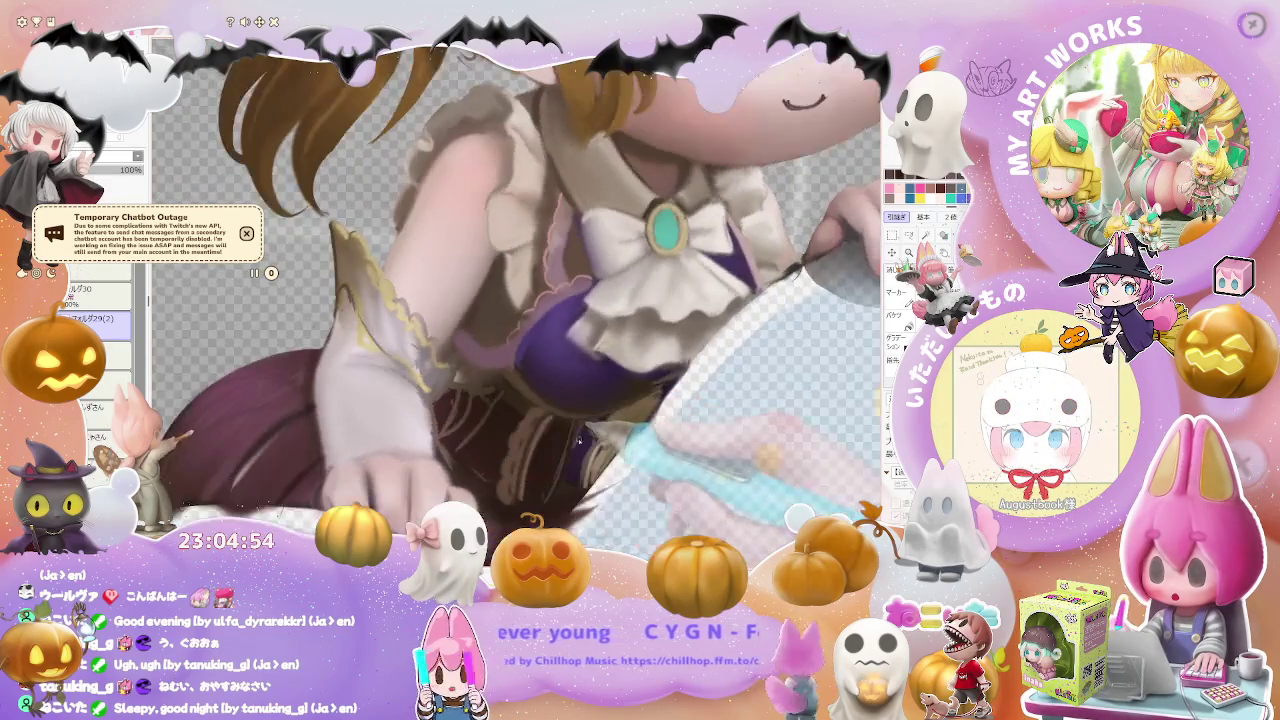
scroll(470, 410, "up", 1)
scroll(460, 395, "up", 2)
scroll(450, 385, "up", 1)
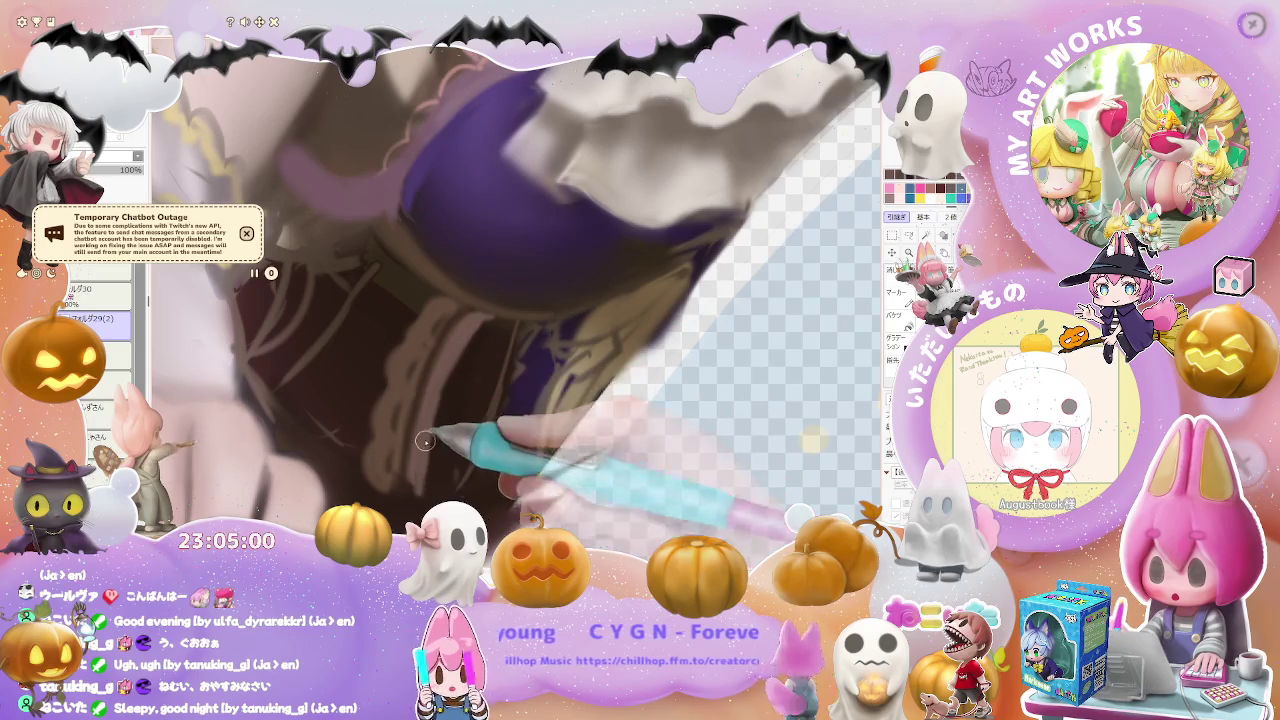
scroll(417, 467, "down", 1)
scroll(419, 475, "down", 1)
scroll(422, 491, "down", 1)
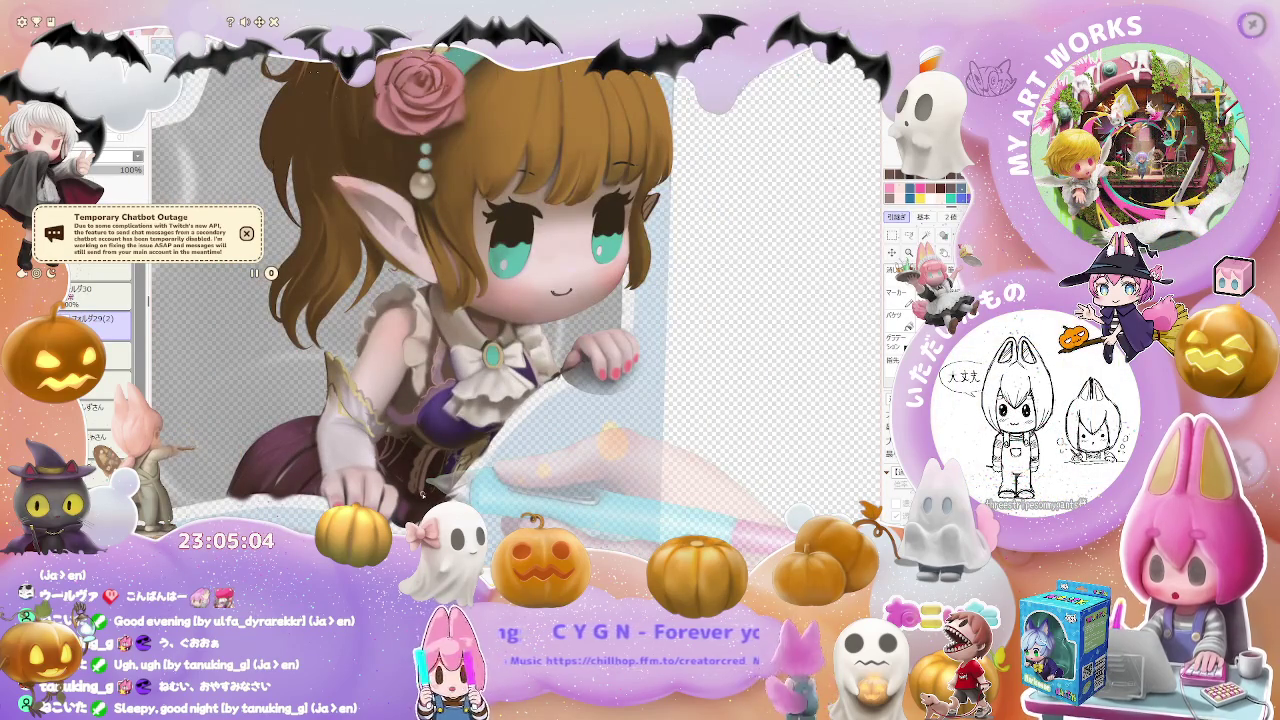
- Zoom in on the sleeve and adjust the brush size and density
scroll(403, 457, "up", 2)
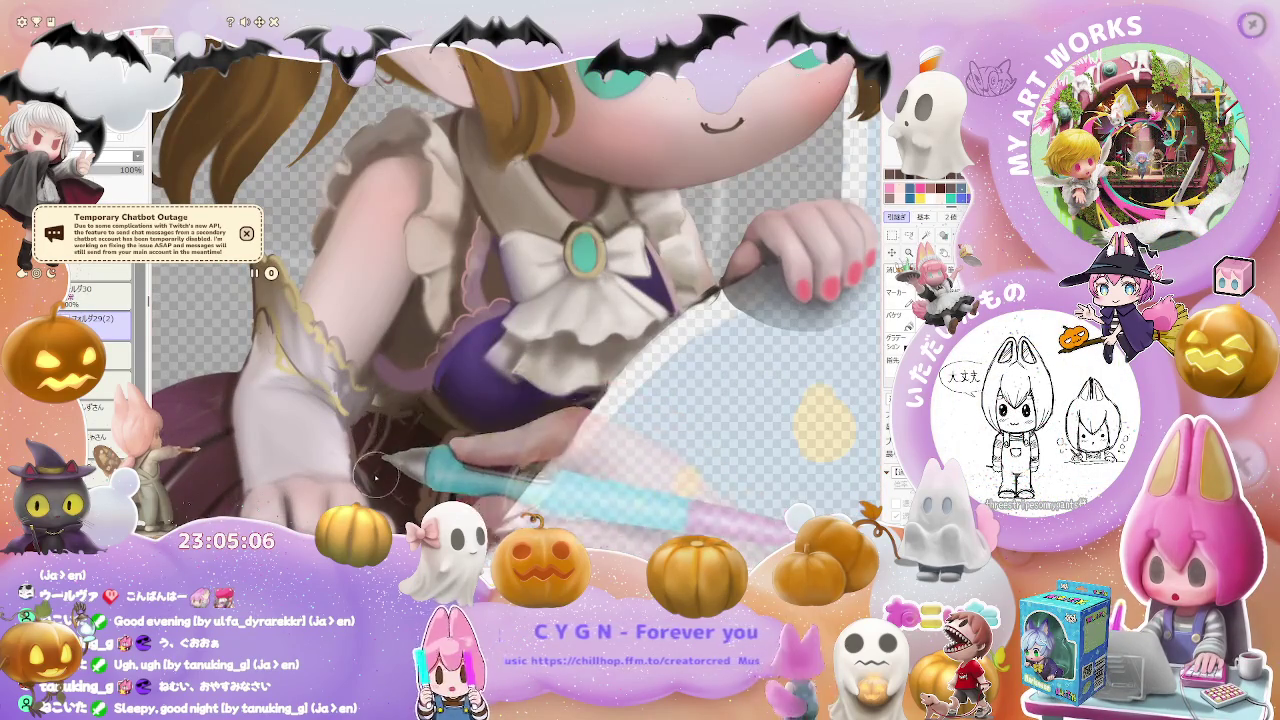
scroll(370, 465, "down", 1)
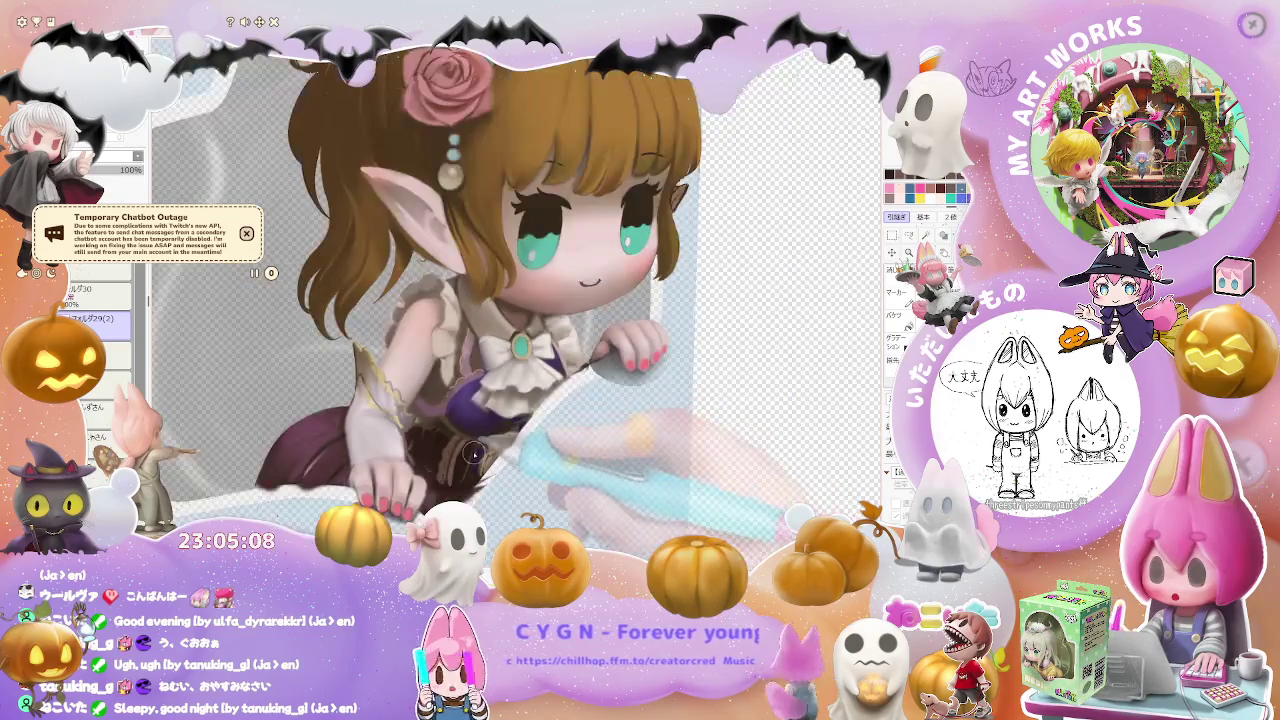
scroll(565, 334, "down", 1)
scroll(414, 425, "up", 1)
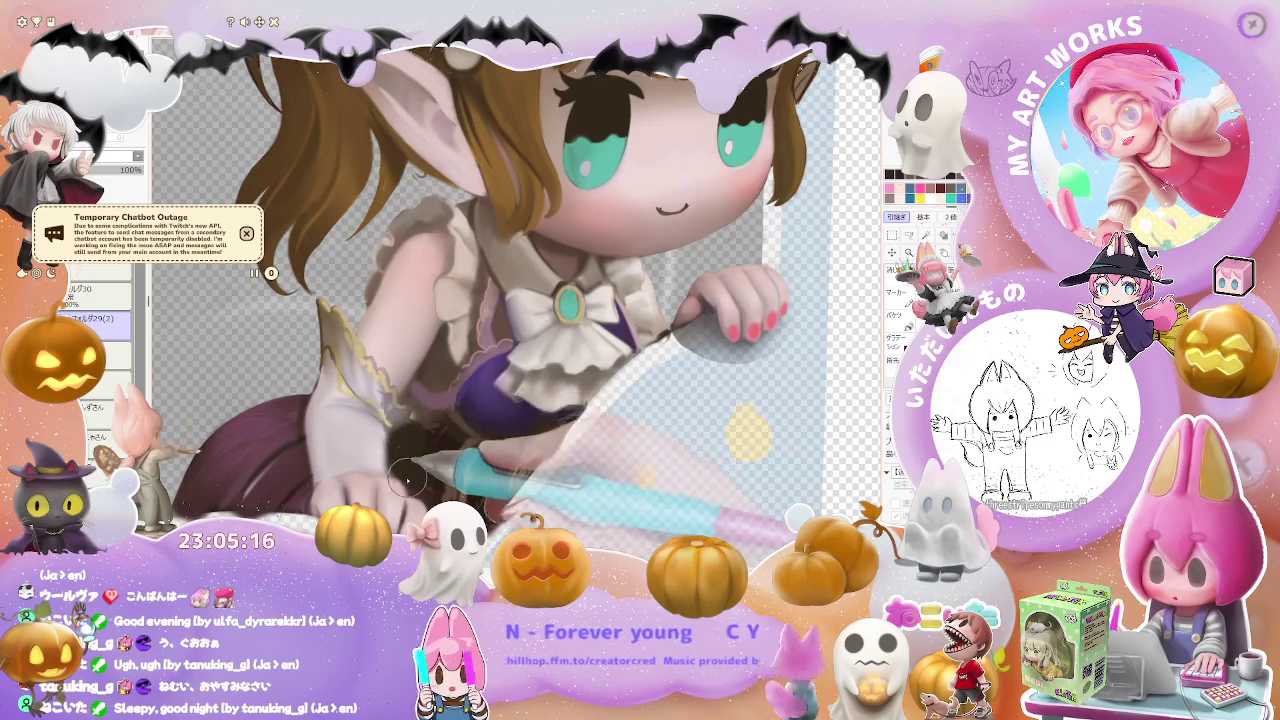
right_click(380, 455)
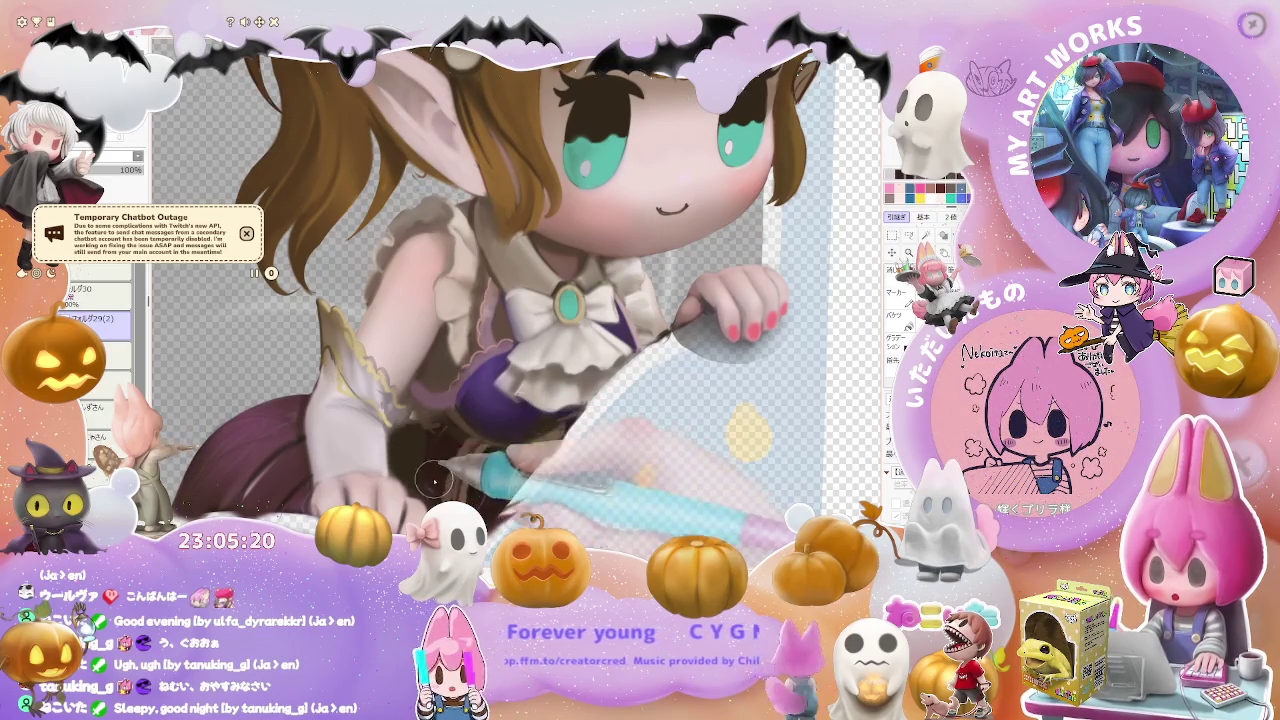
scroll(470, 300, "down", 1)
scroll(470, 300, "down", 1)
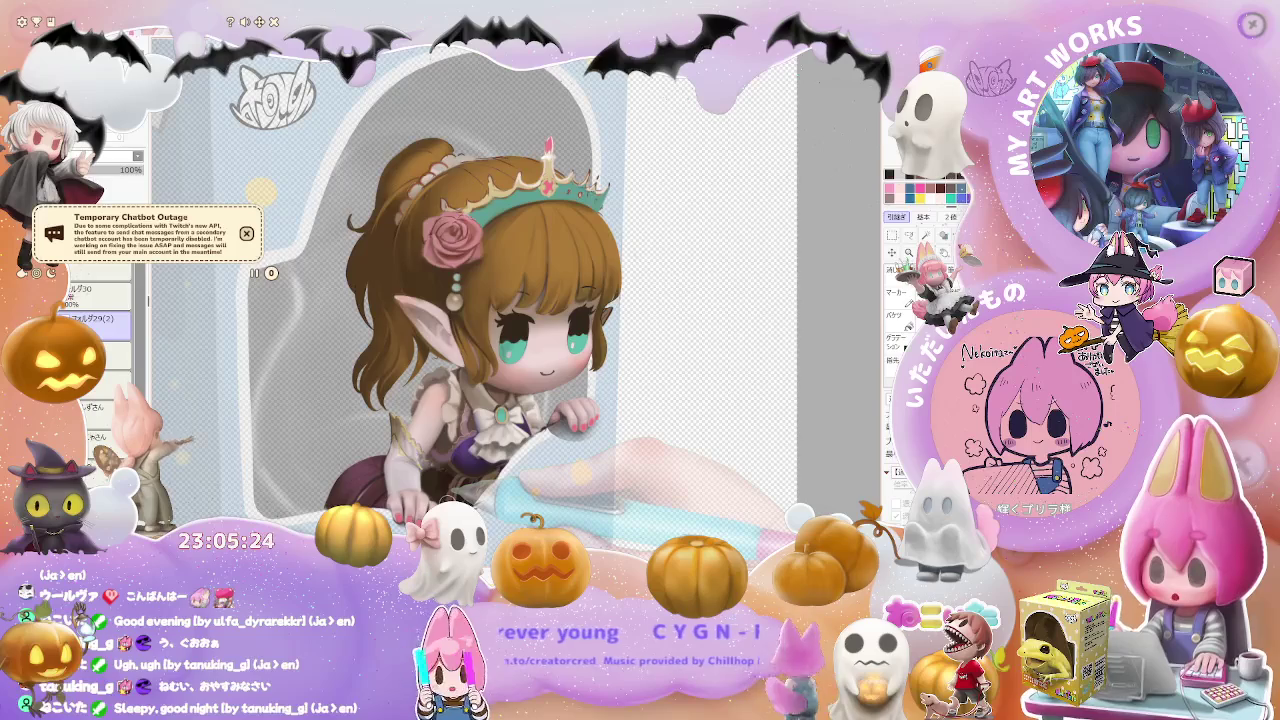
scroll(430, 475, "up", 2)
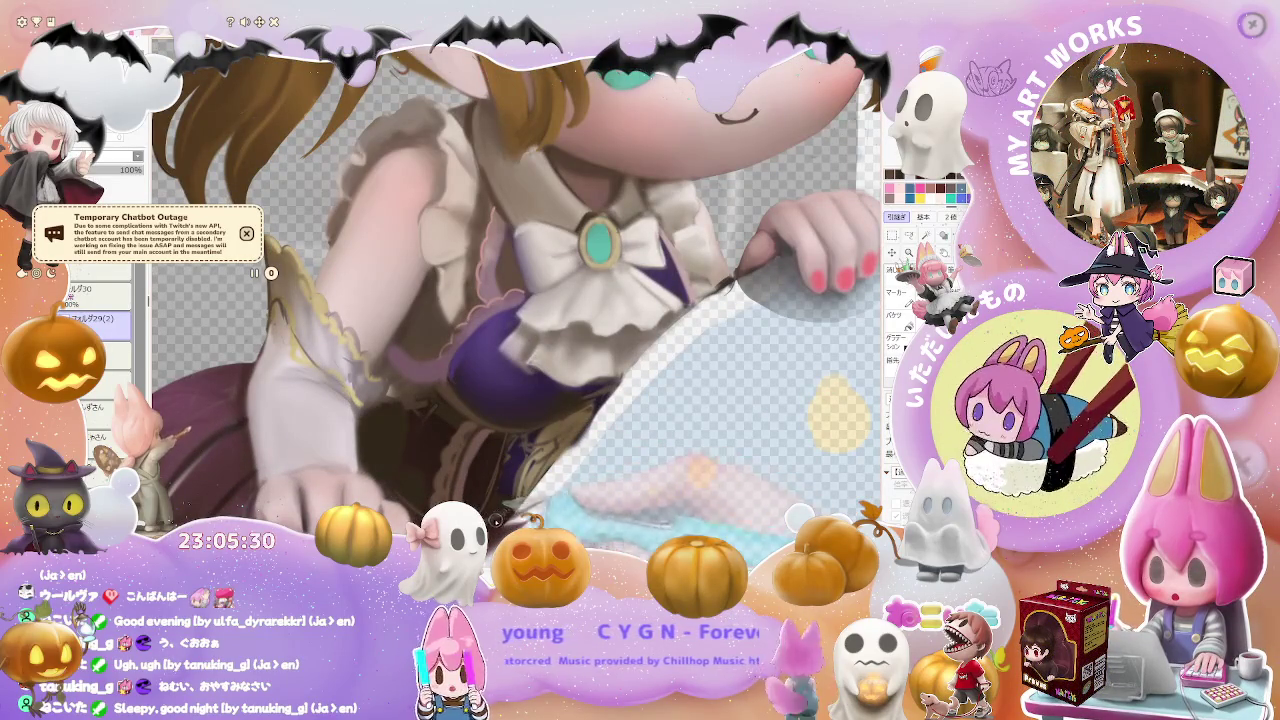
scroll(497, 517, "down", 1)
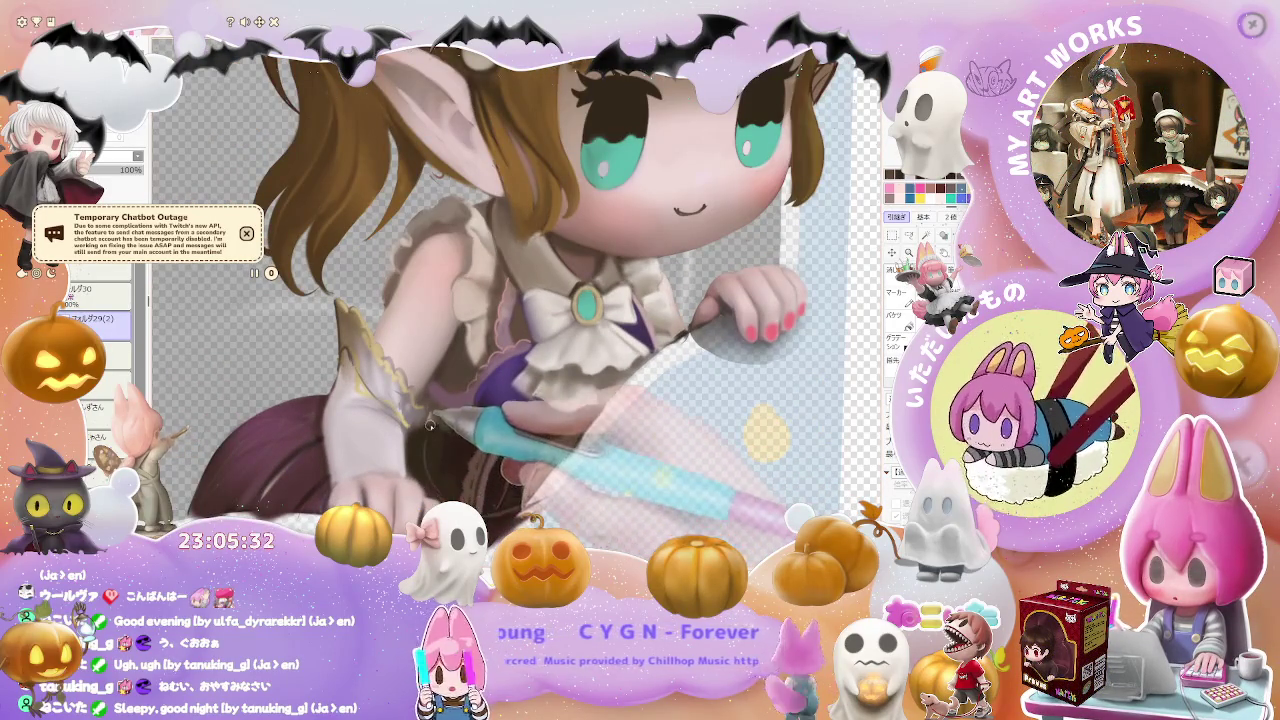
scroll(423, 455, "down", 2)
scroll(423, 455, "down", 1)
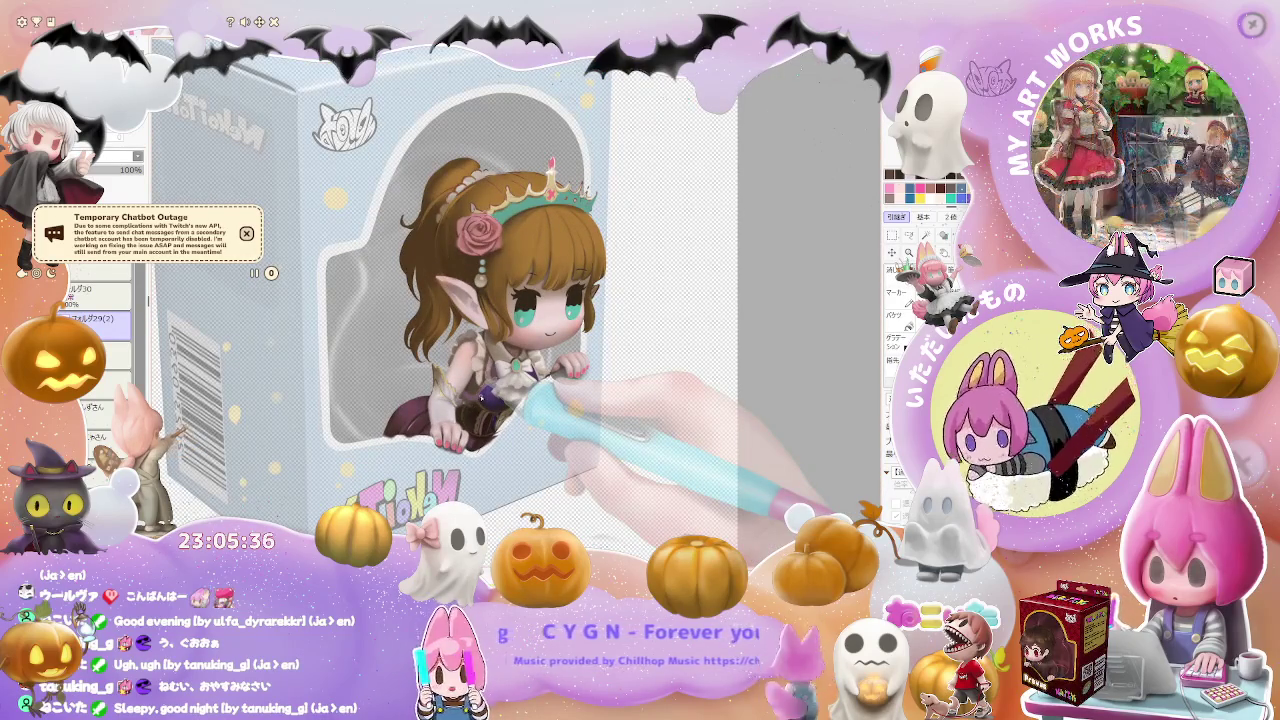
scroll(481, 398, "up", 2)
scroll(481, 398, "up", 2)
scroll(480, 396, "up", 1)
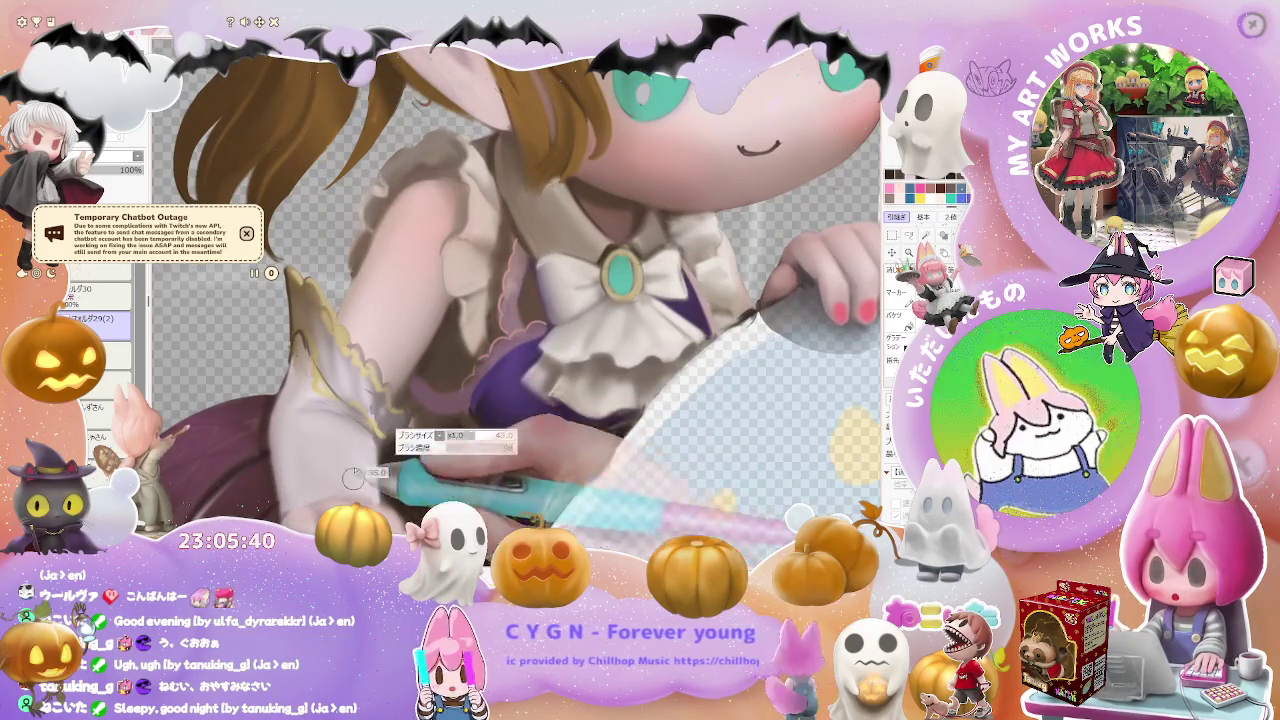
scroll(537, 489, "down", 1)
scroll(537, 489, "down", 1)
scroll(537, 489, "down", 1)
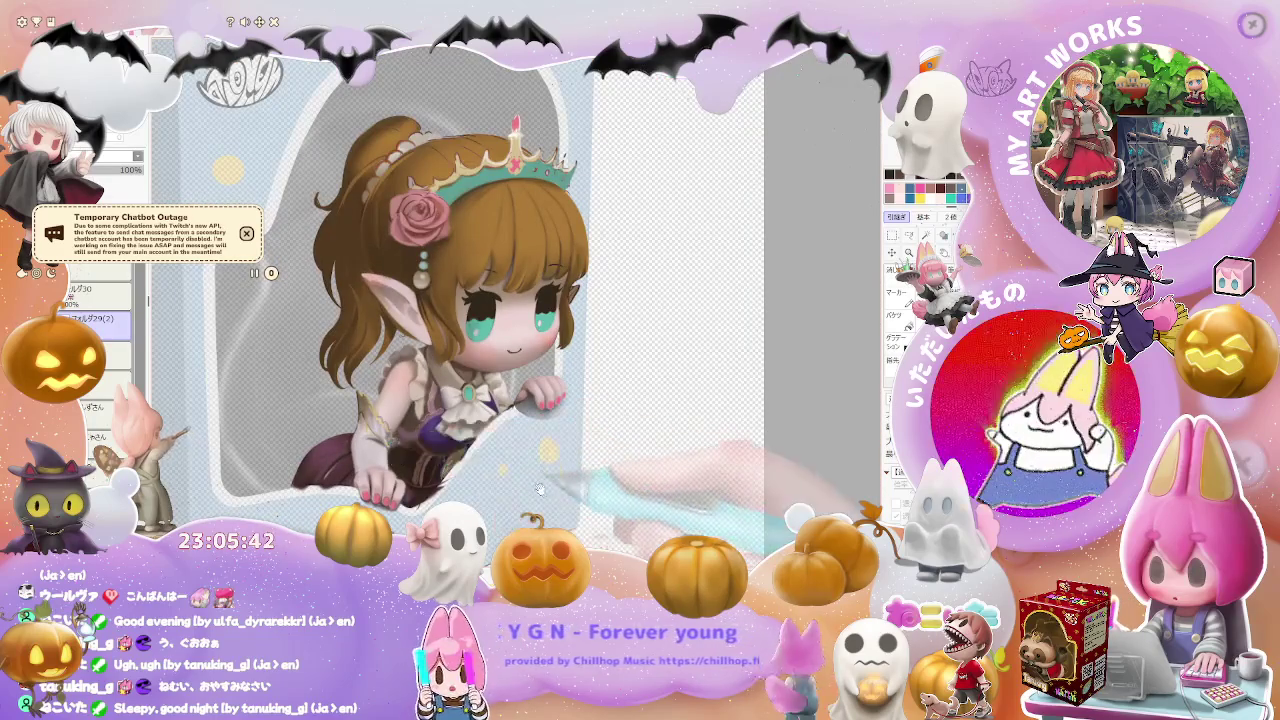
- Rotate the view to a diagonal sleeve angle and shrink the brush for fine detail
key("Delete")
key("Delete")
key("Delete")
scroll(537, 489, "up", 2)
scroll(496, 481, "up", 2)
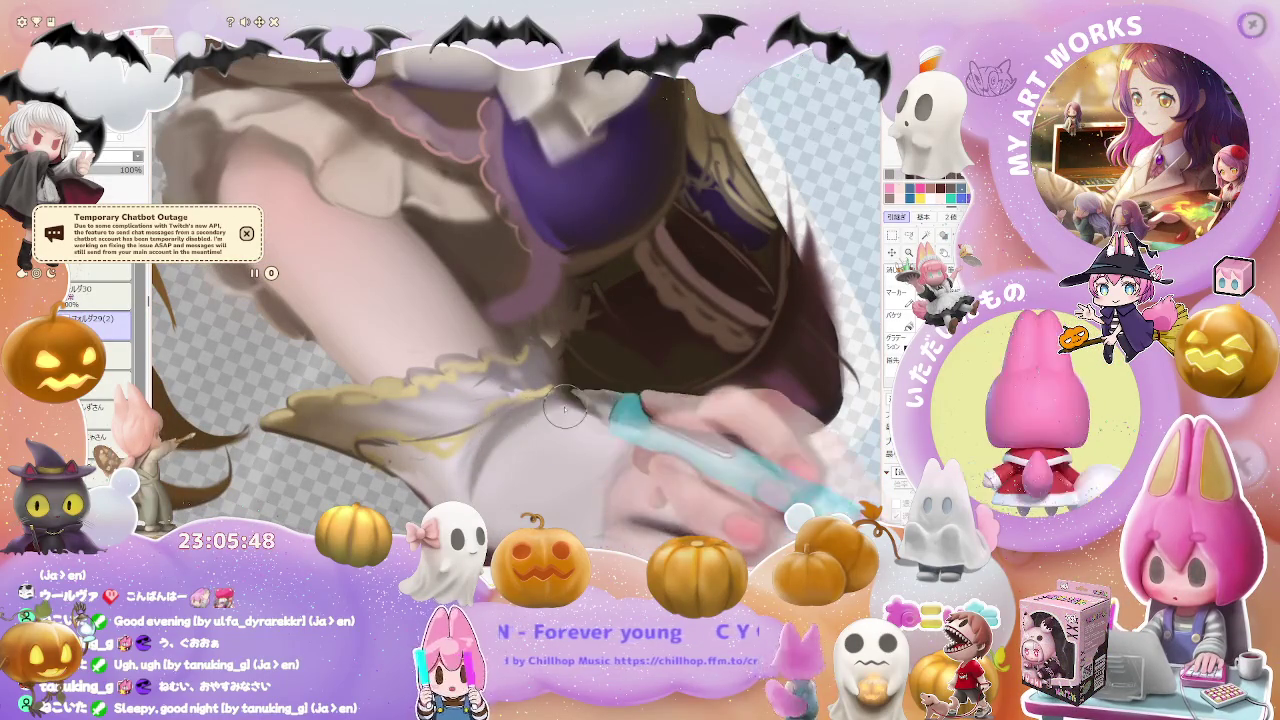
scroll(567, 407, "down", 2)
scroll(590, 440, "down", 2)
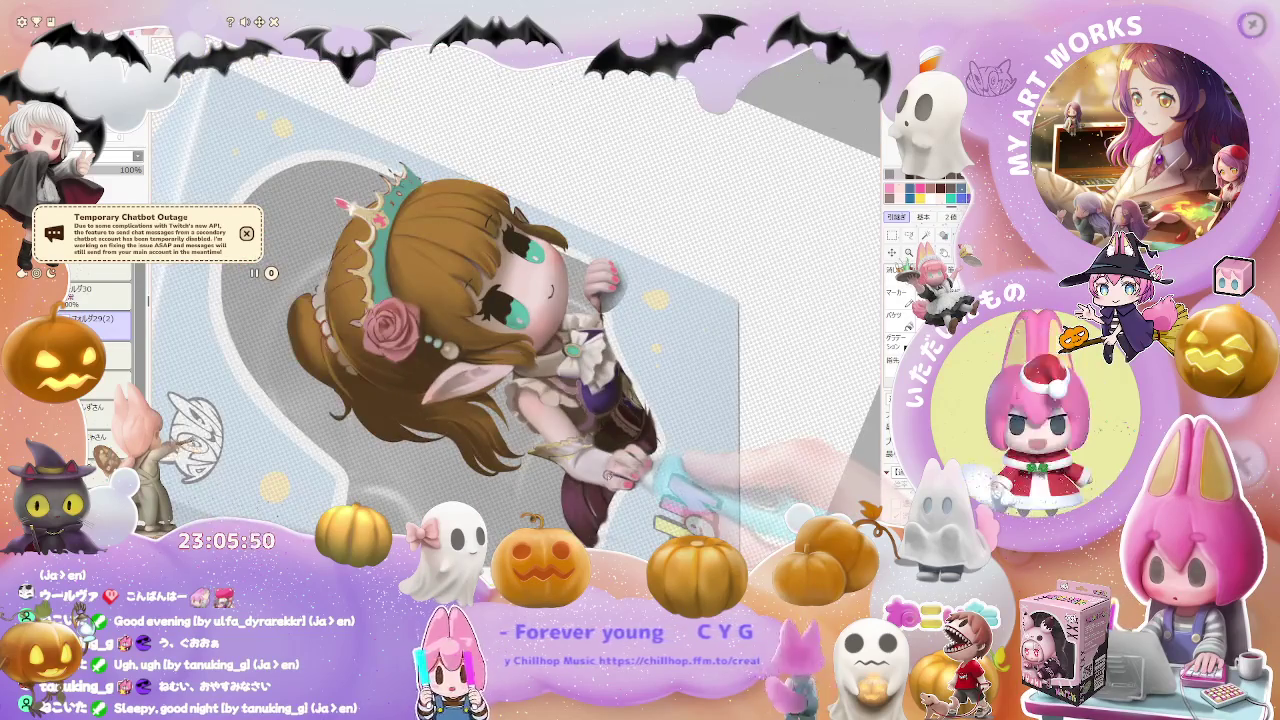
scroll(608, 477, "up", 3)
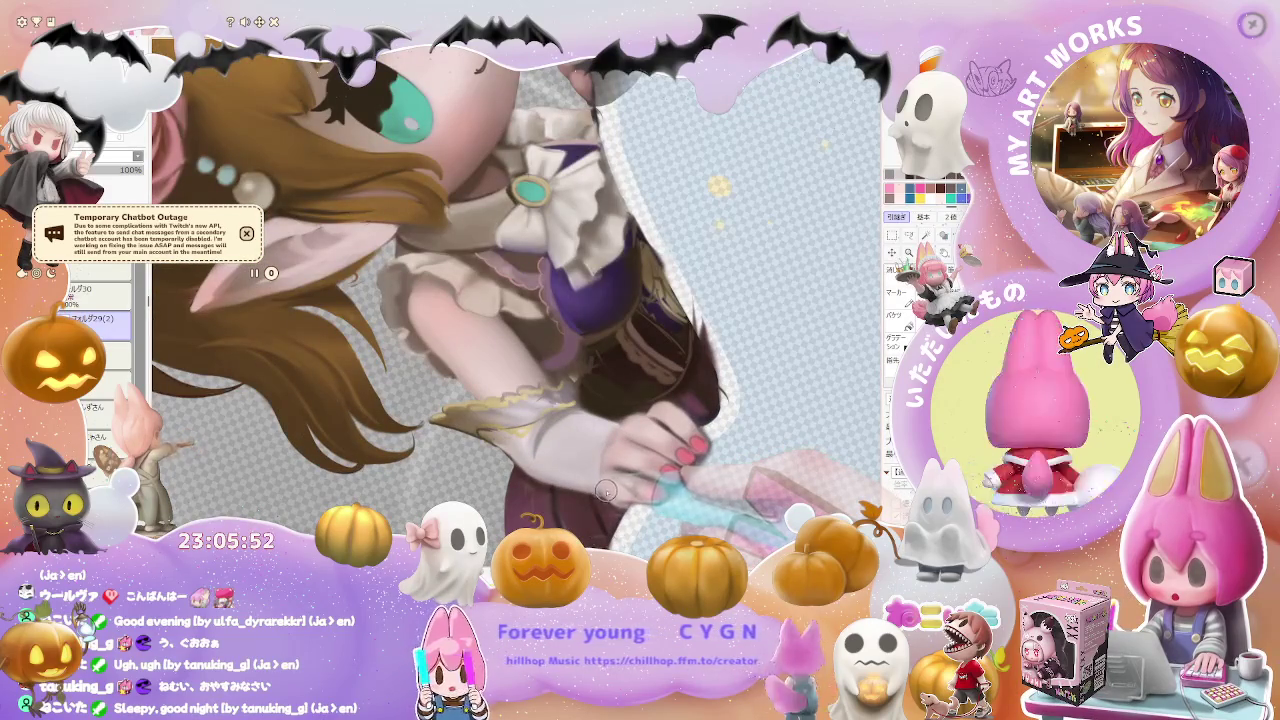
scroll(608, 489, "up", 2)
scroll(600, 480, "up", 1)
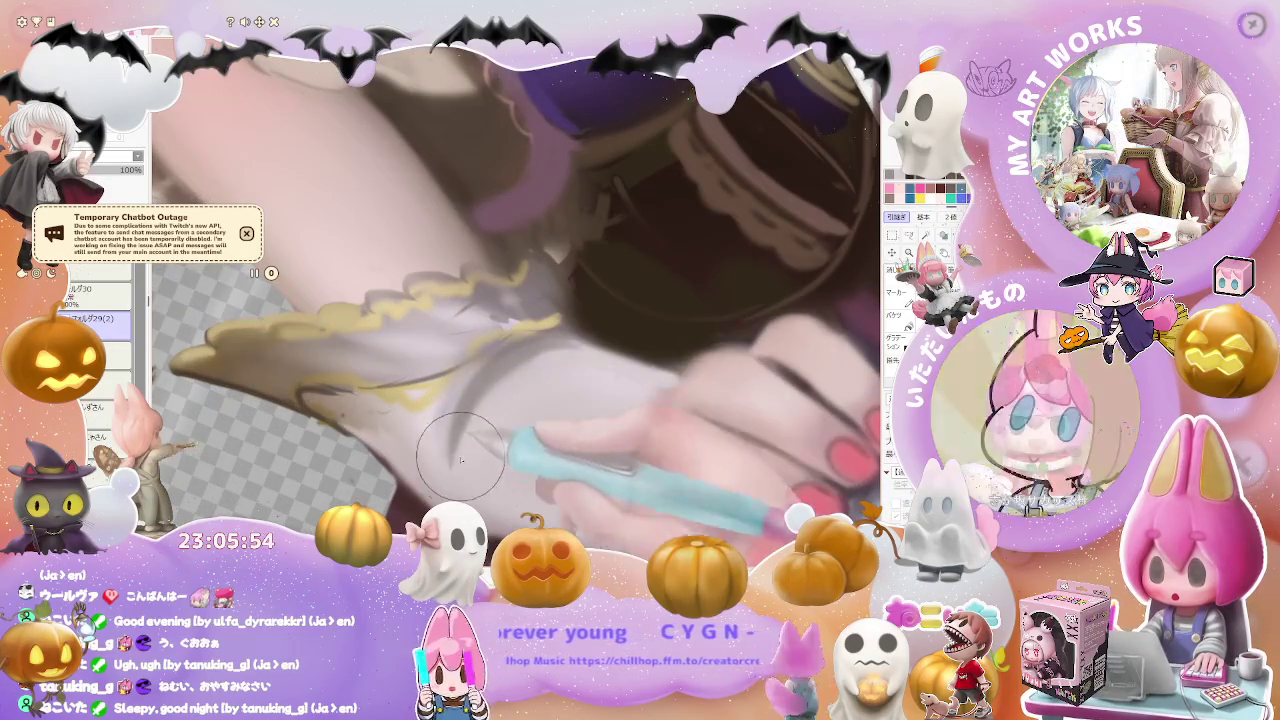
scroll(483, 428, "down", 1)
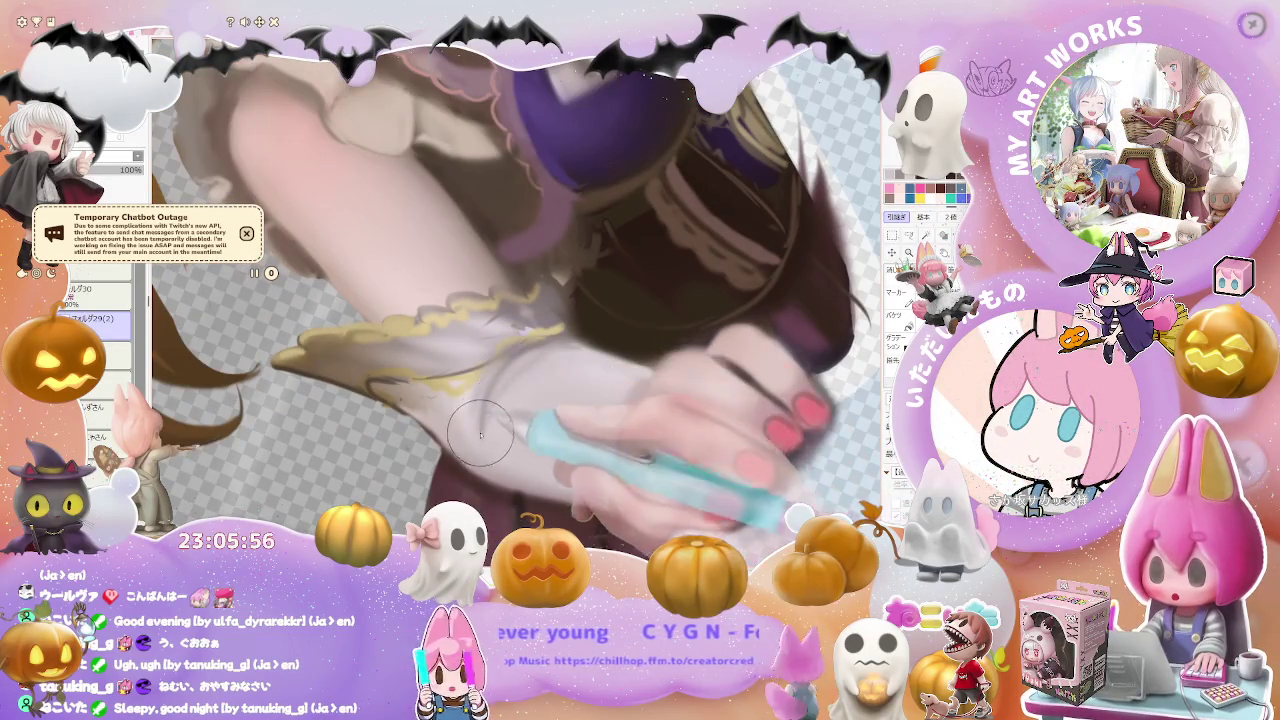
key("bracketleft")
key("bracketleft")
key("bracketleft")
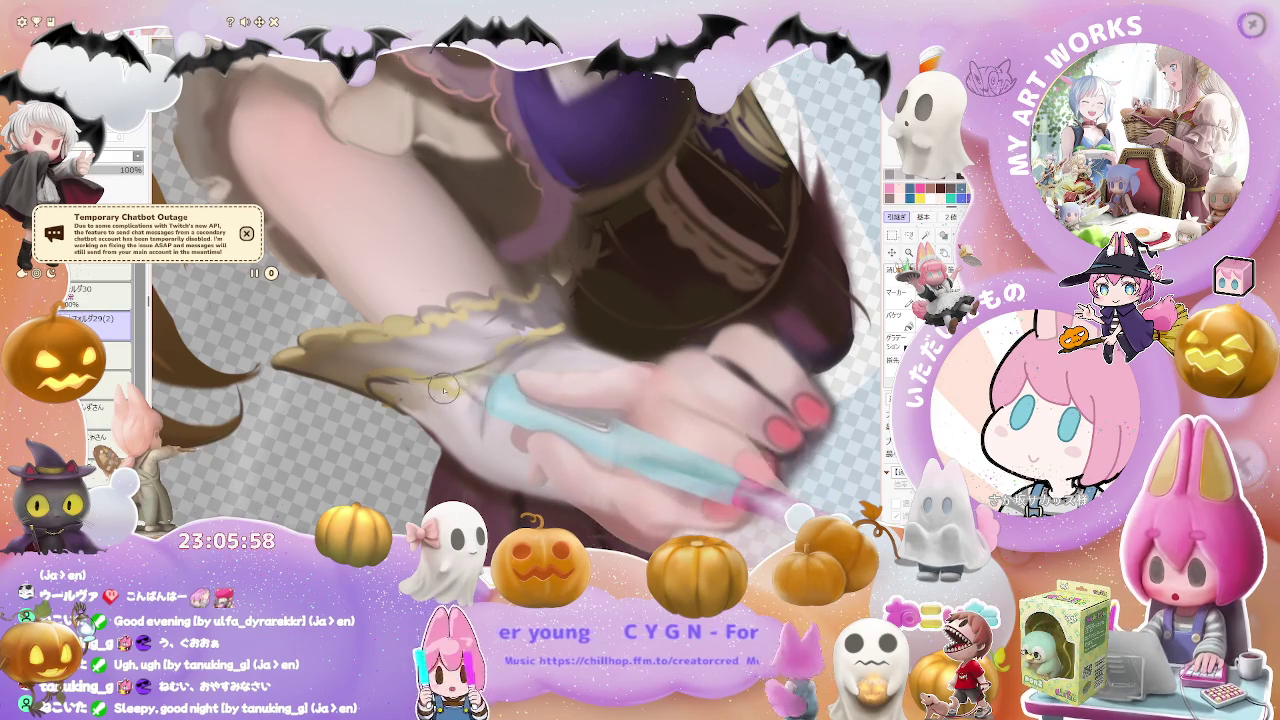
left_click_drag(467, 401, 413, 306)
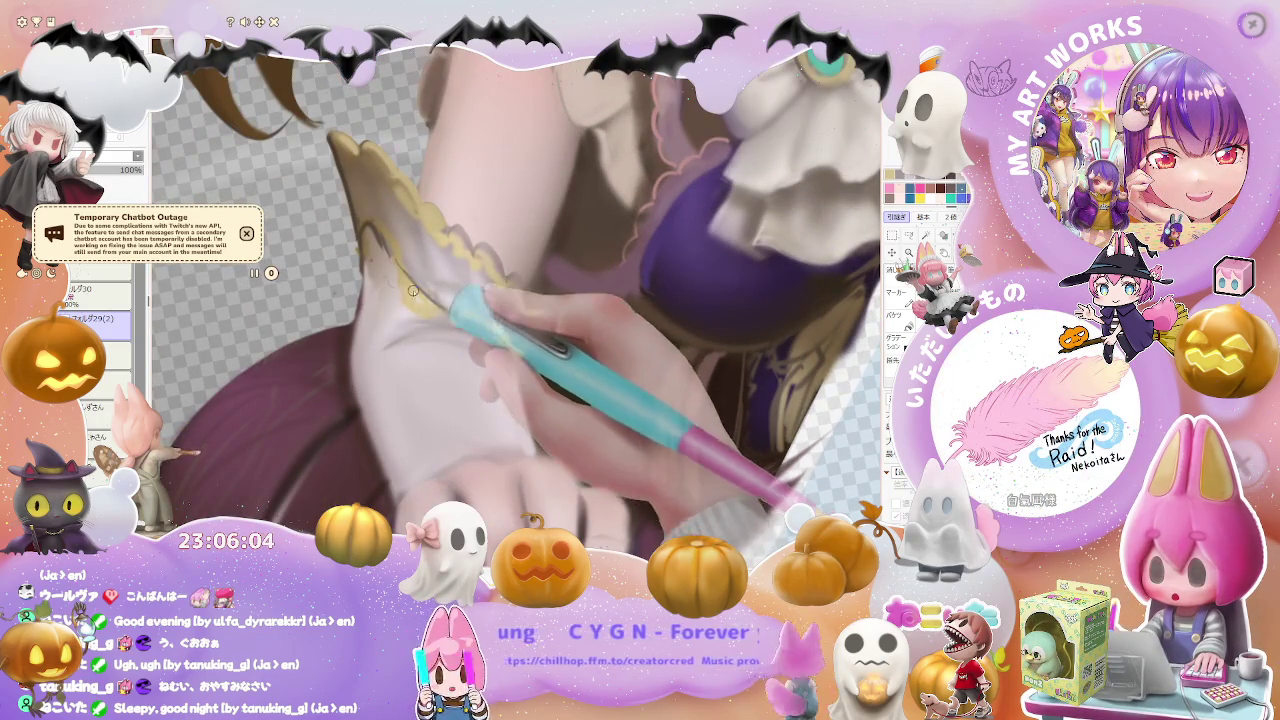
- Paint and soften gold lace trim along the sleeve cuff, then zoom out to the whole figure
mouse_move(433, 304)
left_mouse_down()
mouse_move(409, 287)
mouse_move(413, 298)
mouse_move(445, 288)
left_mouse_up()
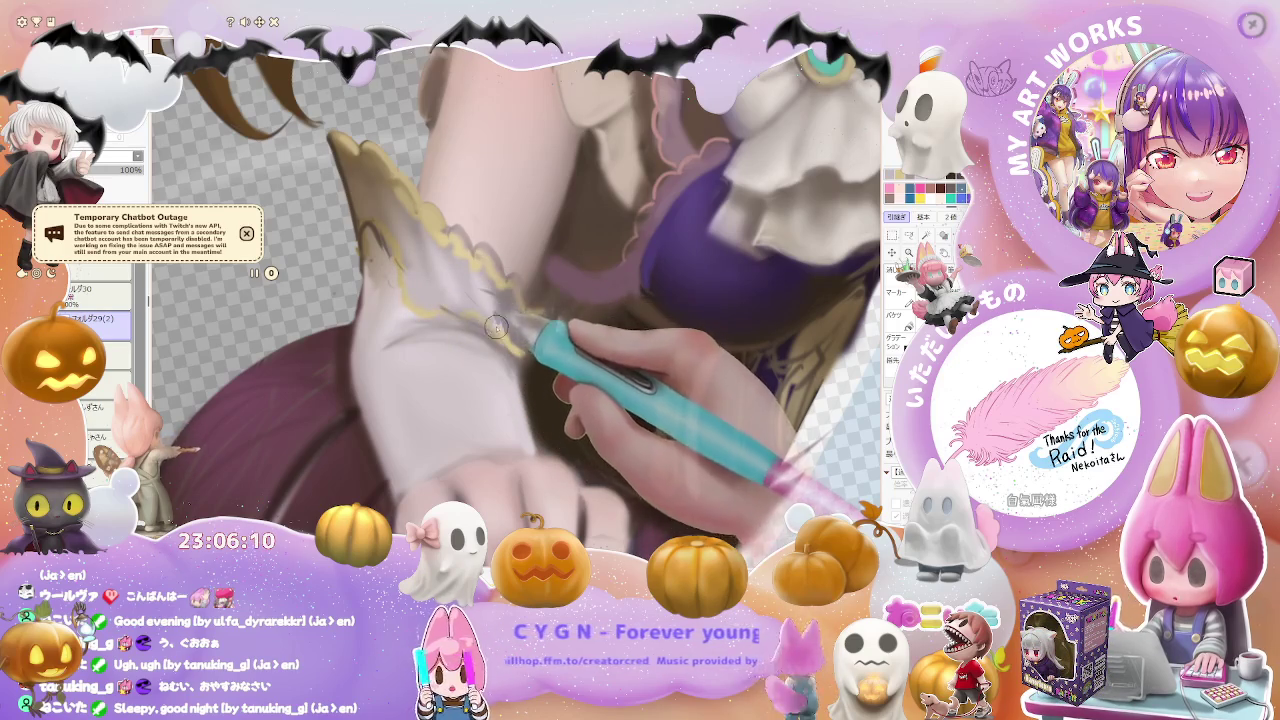
left_click_drag(497, 330, 422, 301)
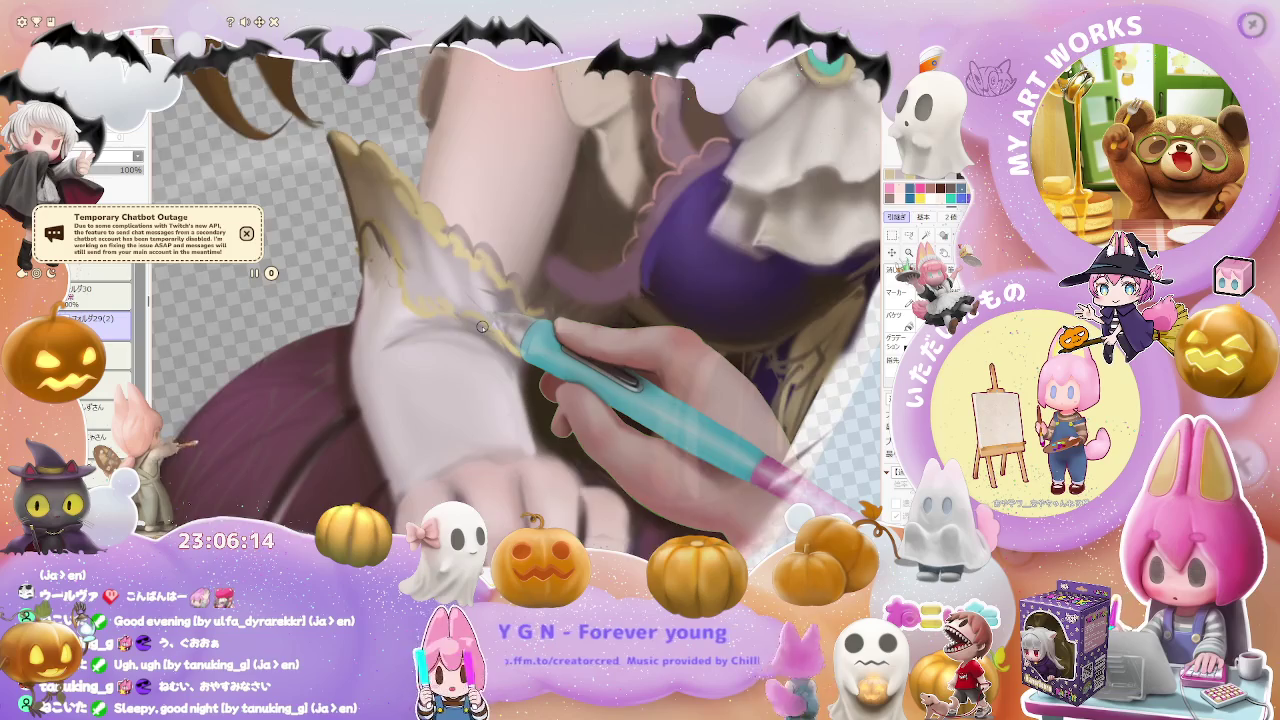
scroll(482, 327, "down", 2)
scroll(482, 330, "down", 2)
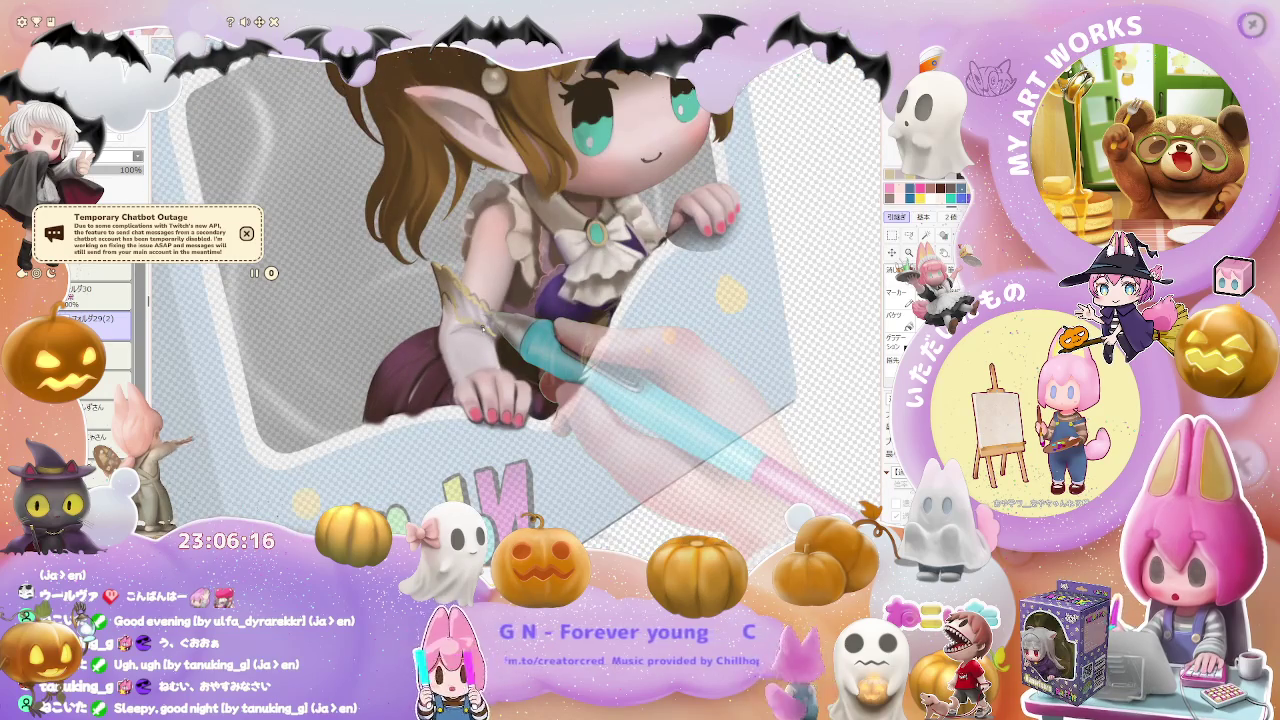
scroll(466, 288, "up", 3)
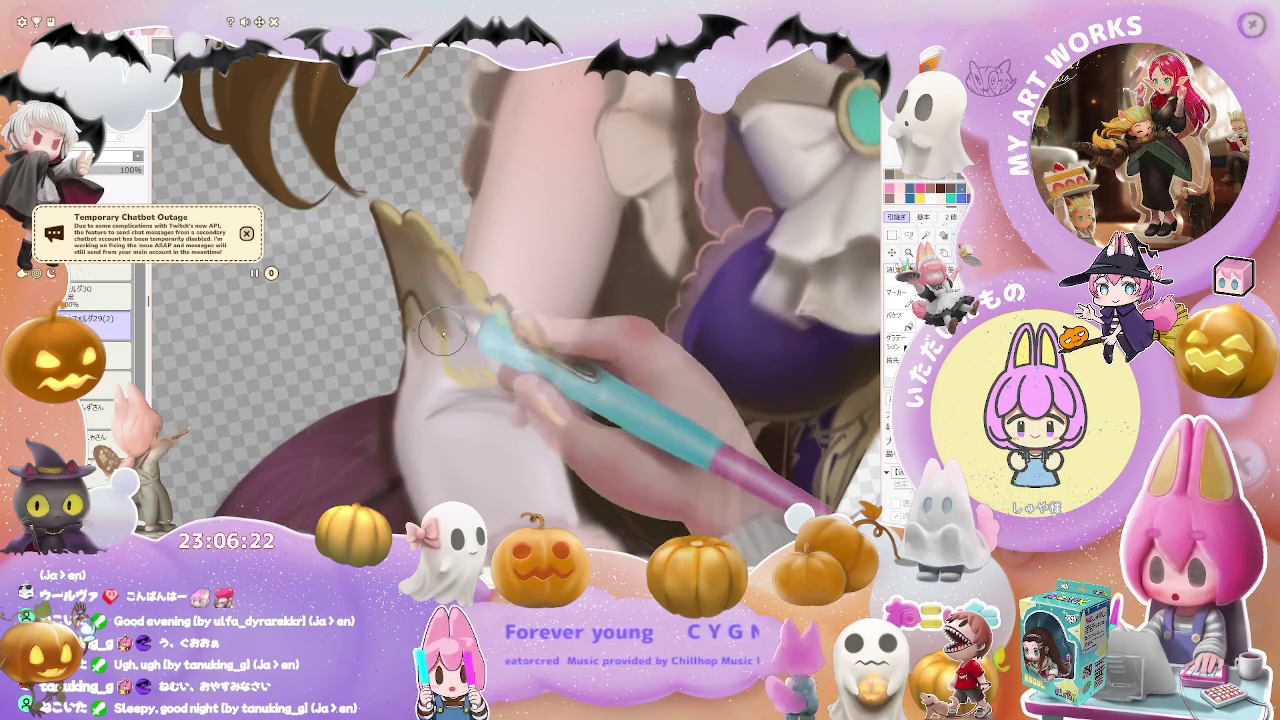
mouse_move(430, 290)
left_mouse_down()
mouse_move(453, 336)
mouse_move(458, 319)
left_mouse_up()
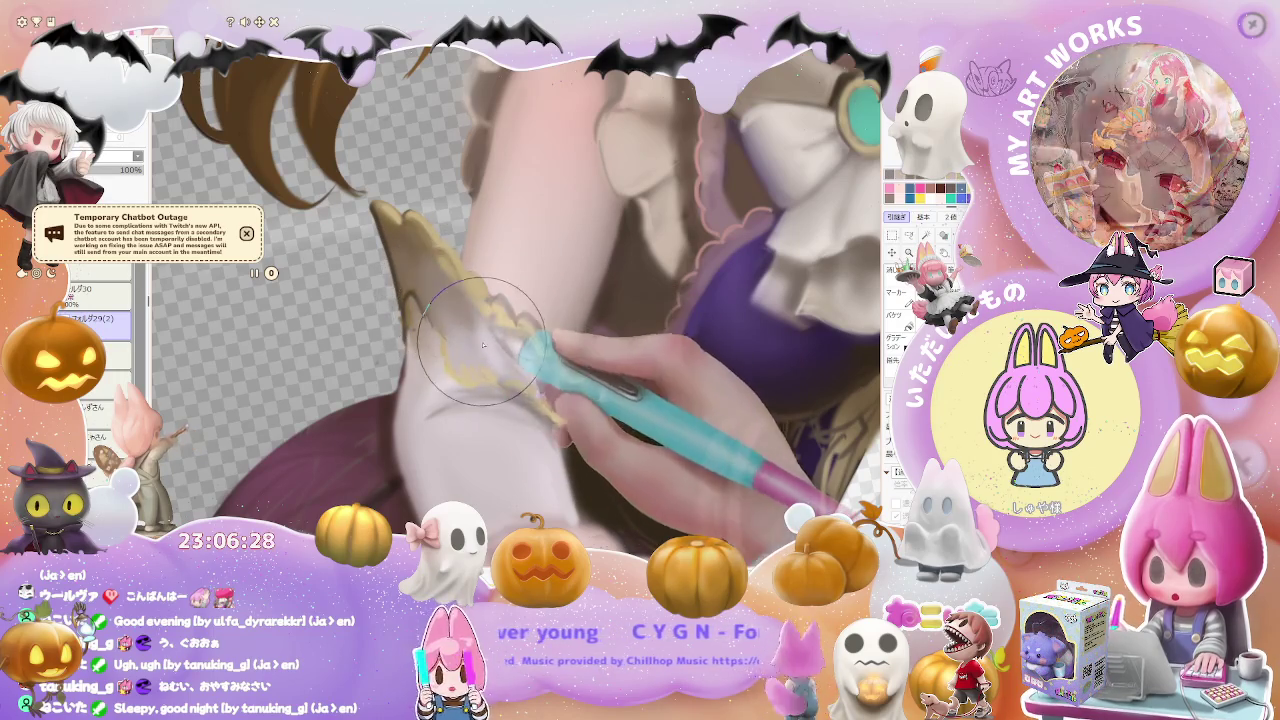
scroll(470, 325, "down", 2)
scroll(484, 342, "down", 2)
scroll(483, 343, "down", 1)
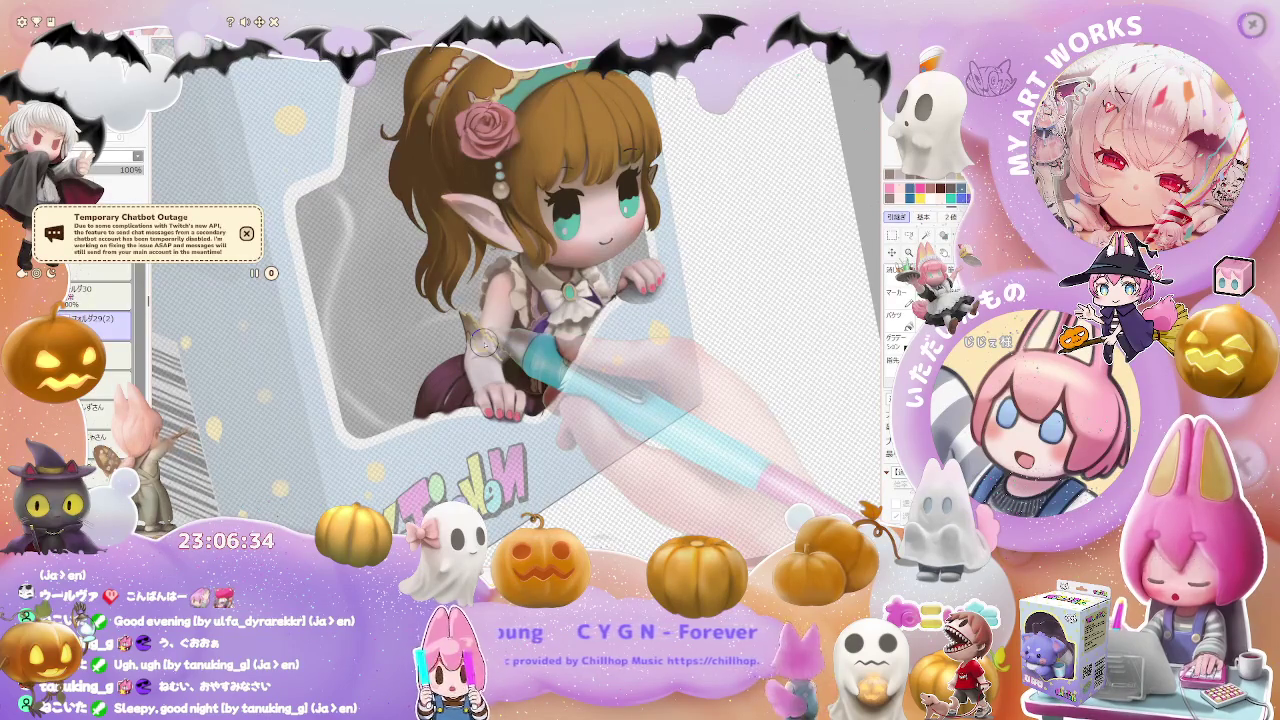
- Tilt the canvas and zoom onto the wrist cuff, checking the current brush size
left_click_drag(483, 342, 460, 325)
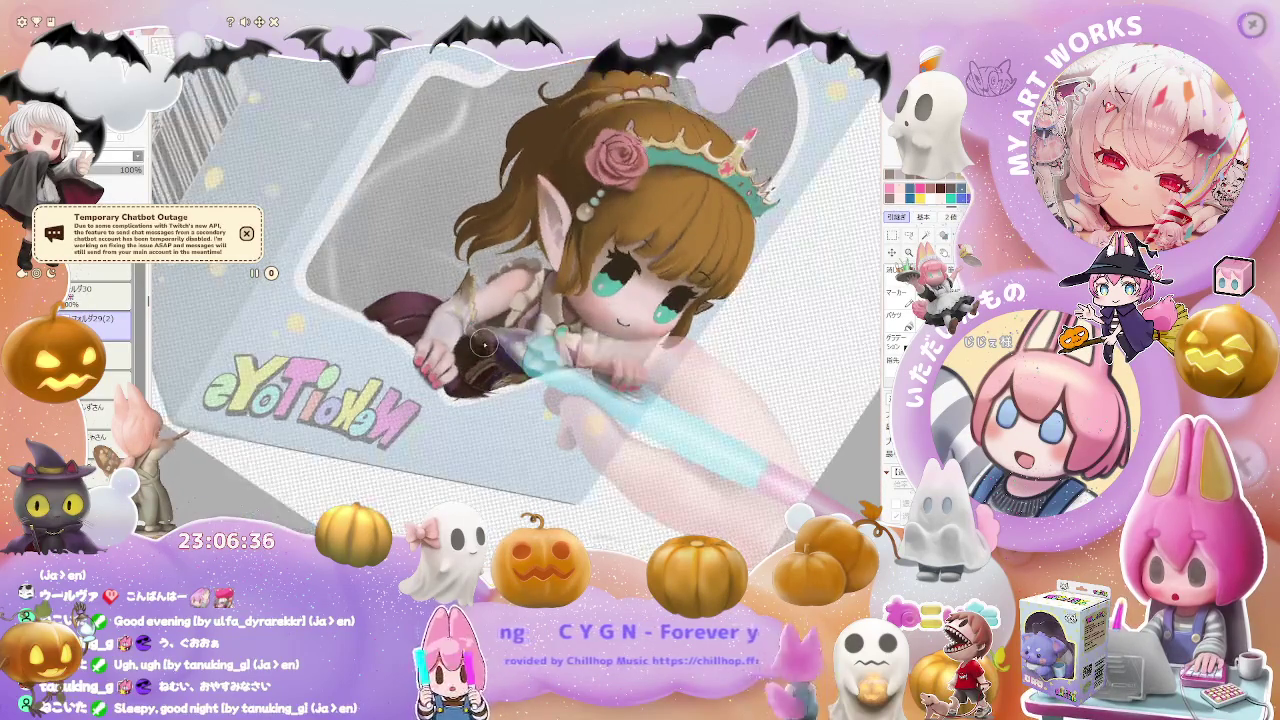
scroll(439, 309, "up", 3)
scroll(439, 309, "up", 2)
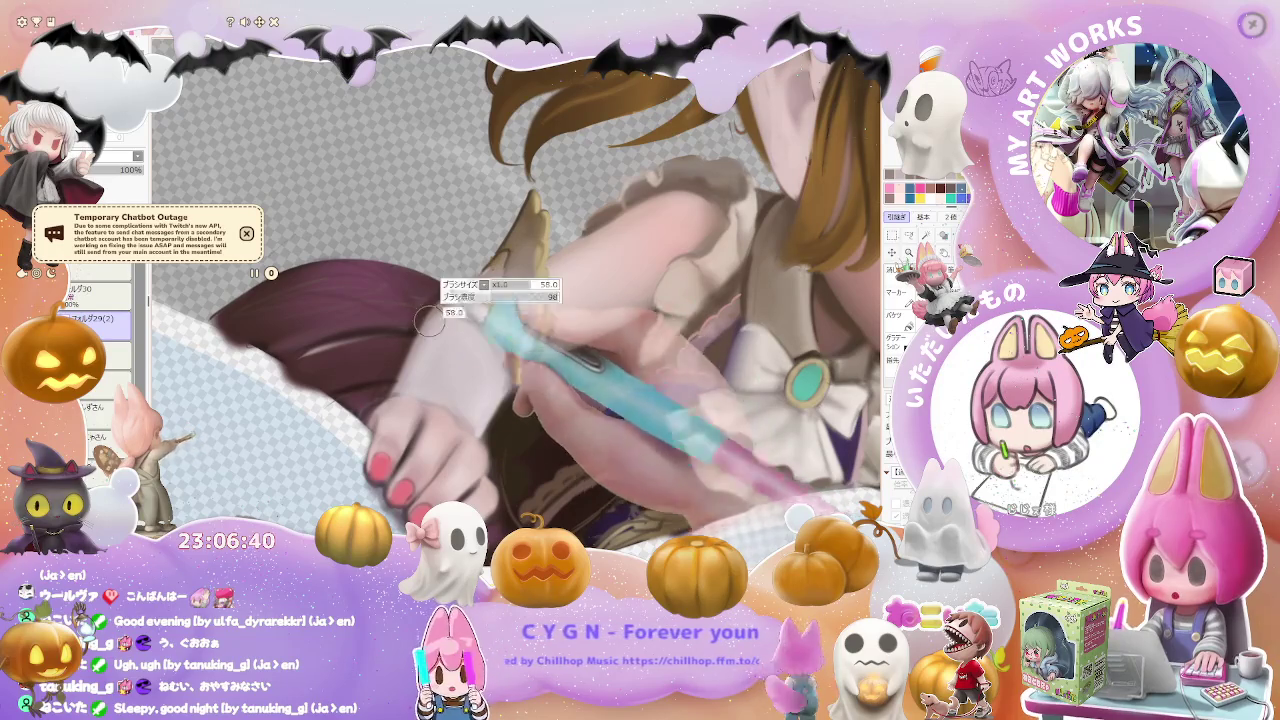
key("bracketright")
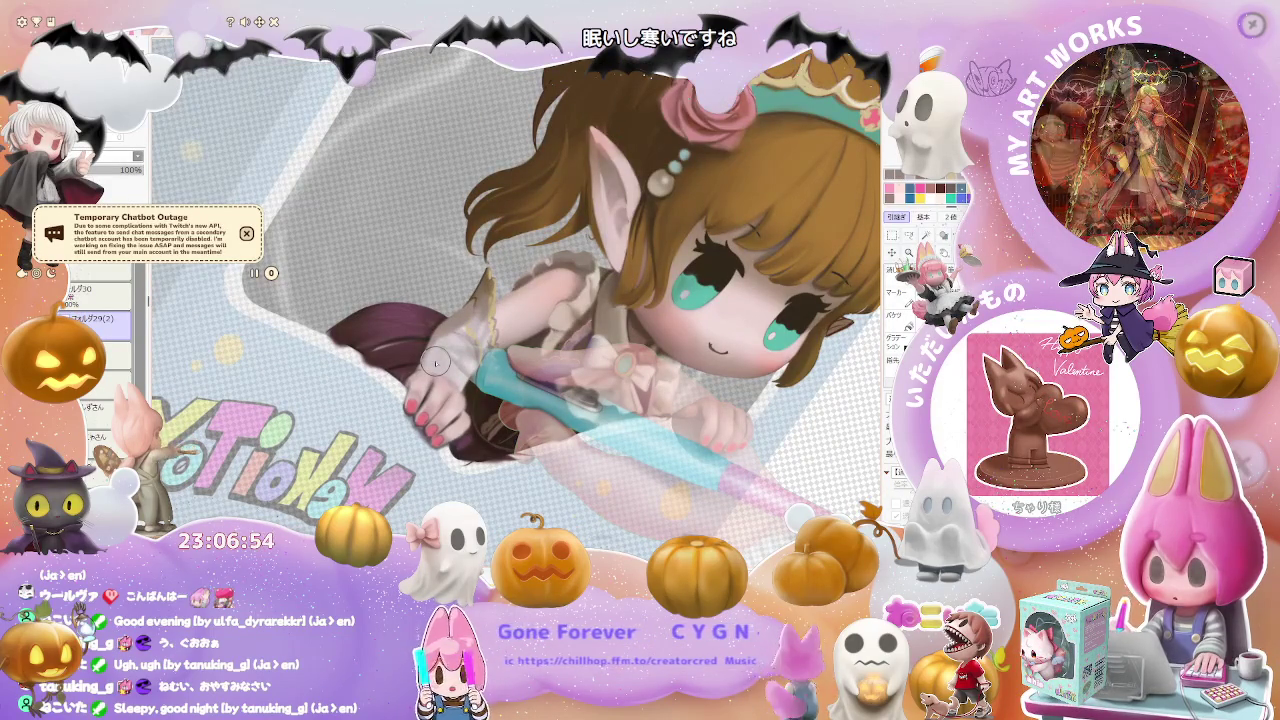
- Fine-tune the brush size and paint yellow edging on the cuff ruffles
scroll(435, 362, "up", 4)
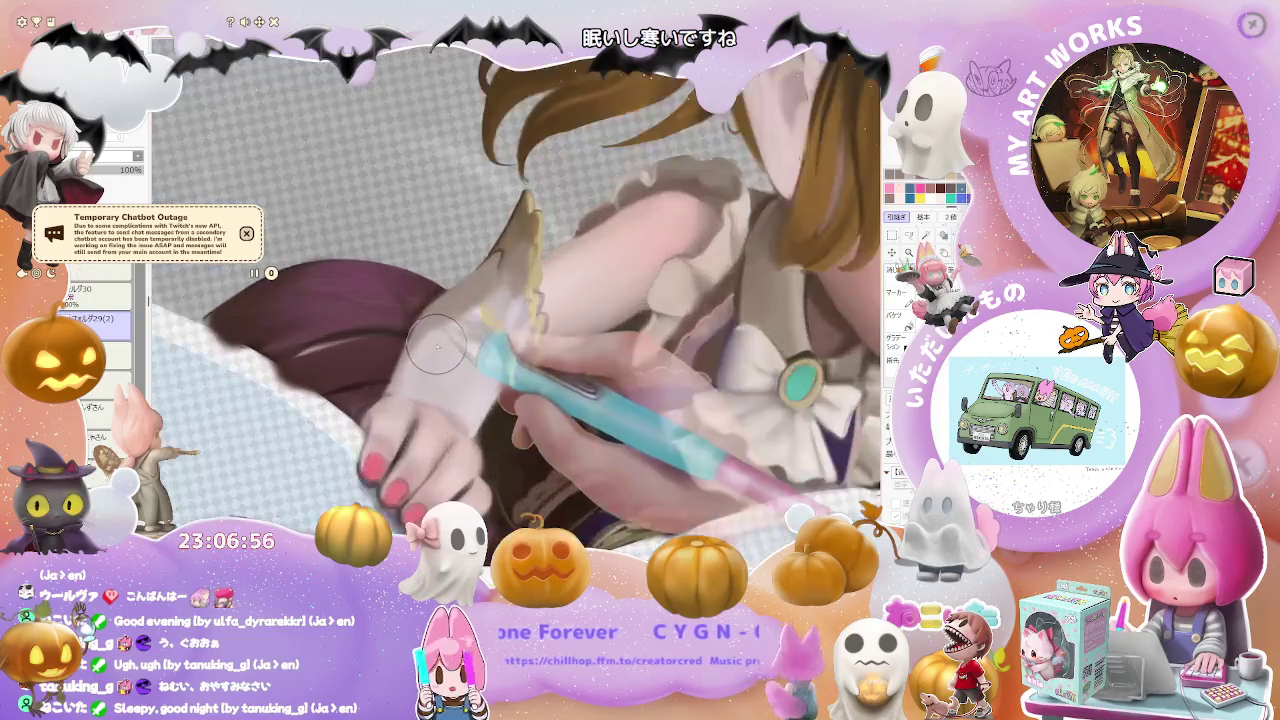
key("bracketright")
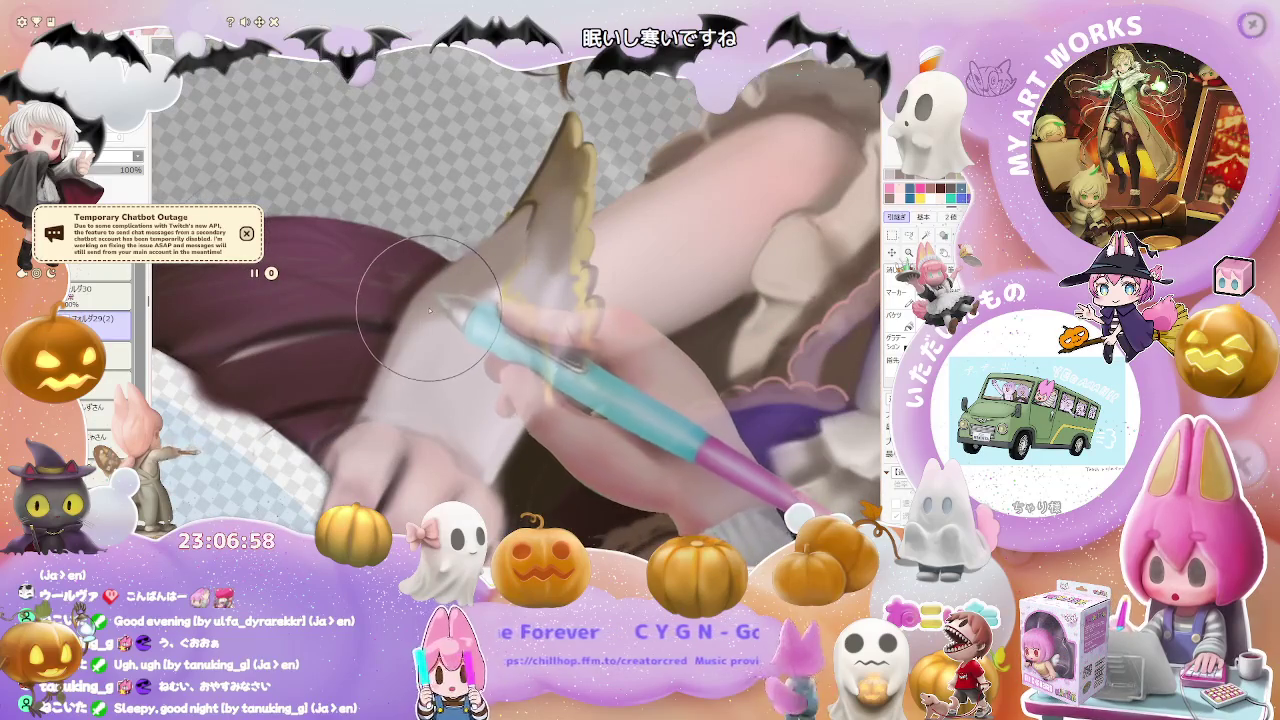
key("bracketleft")
key("bracketleft")
key("bracketleft")
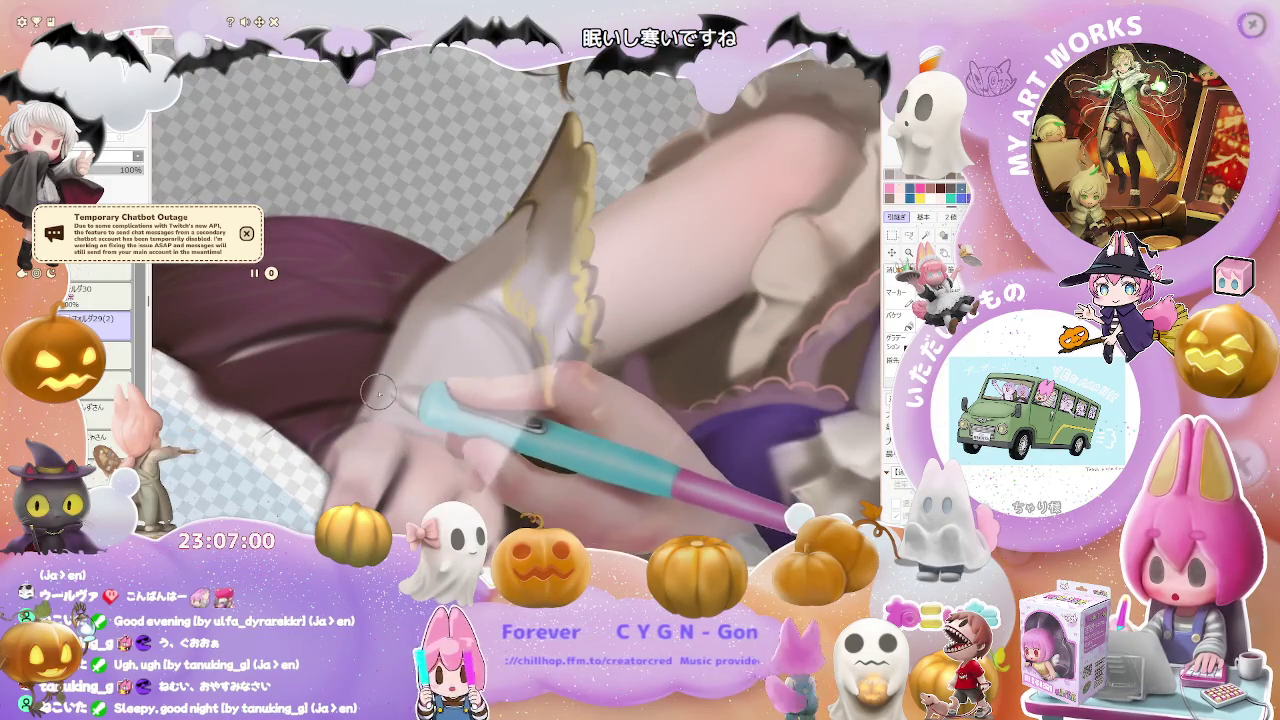
scroll(390, 393, "down", 2)
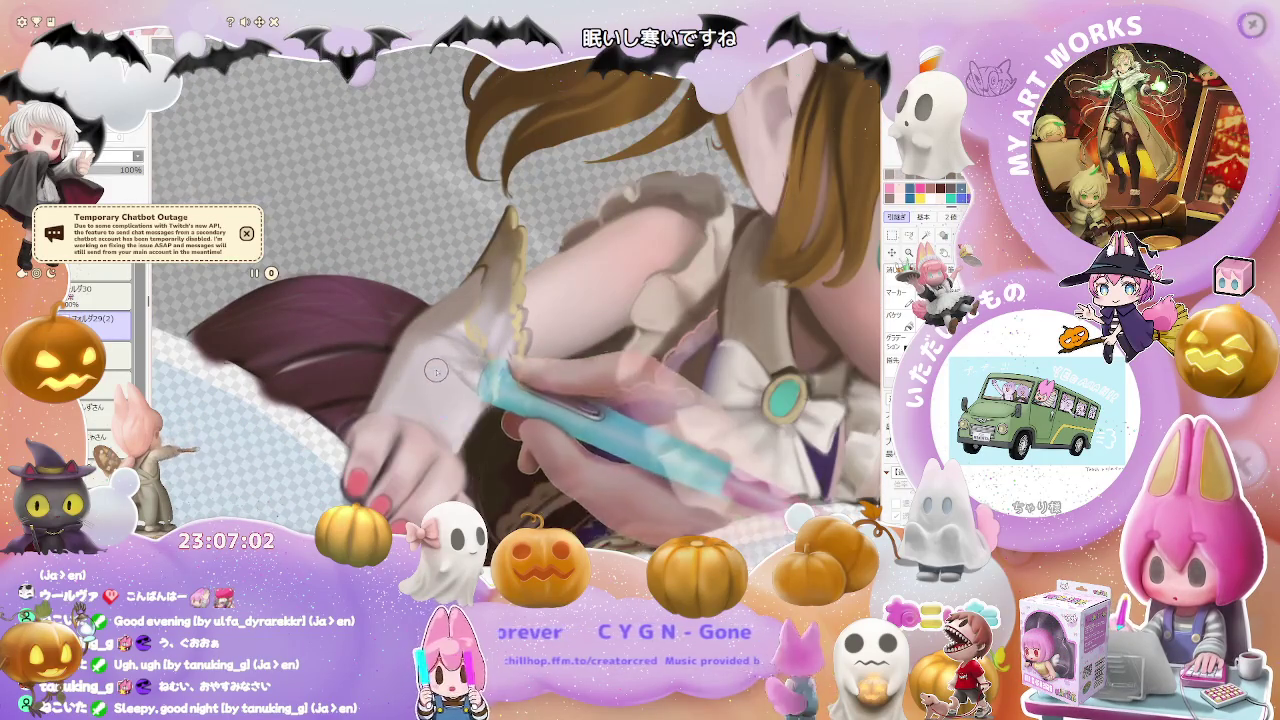
scroll(392, 385, "up", 2)
scroll(398, 362, "up", 2)
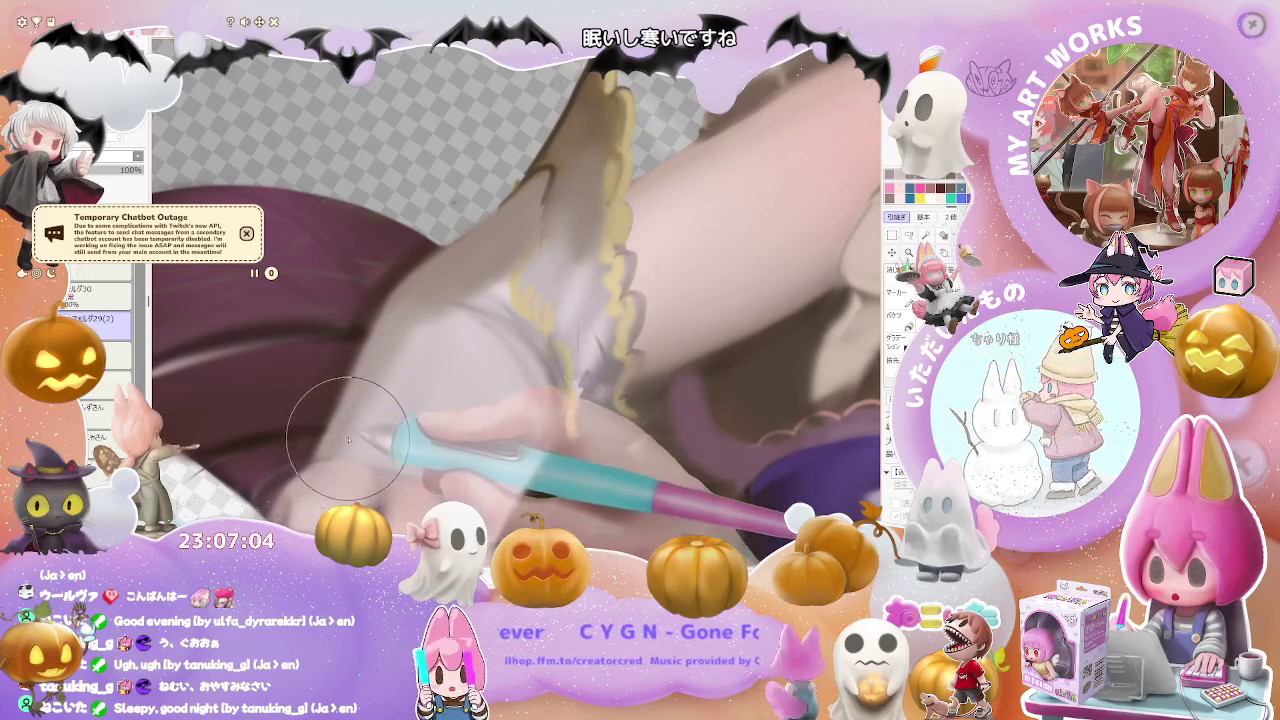
scroll(432, 302, "down", 2)
scroll(436, 302, "down", 1)
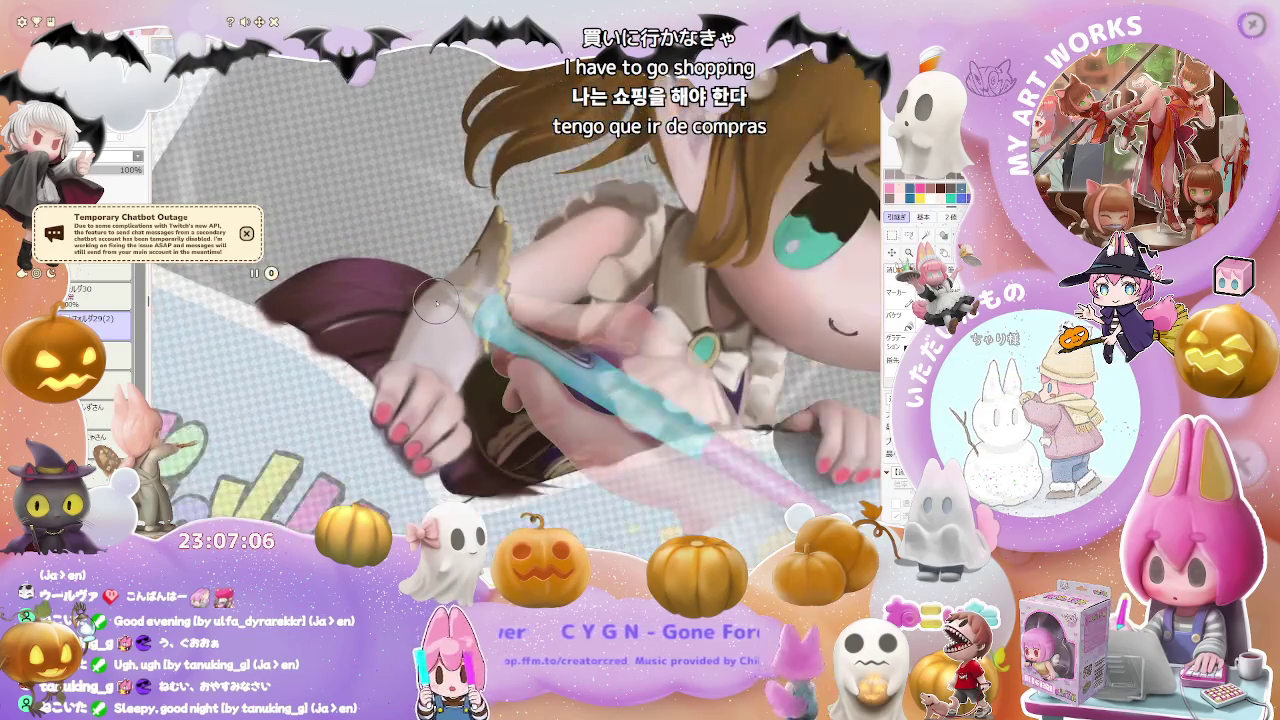
scroll(436, 302, "down", 1)
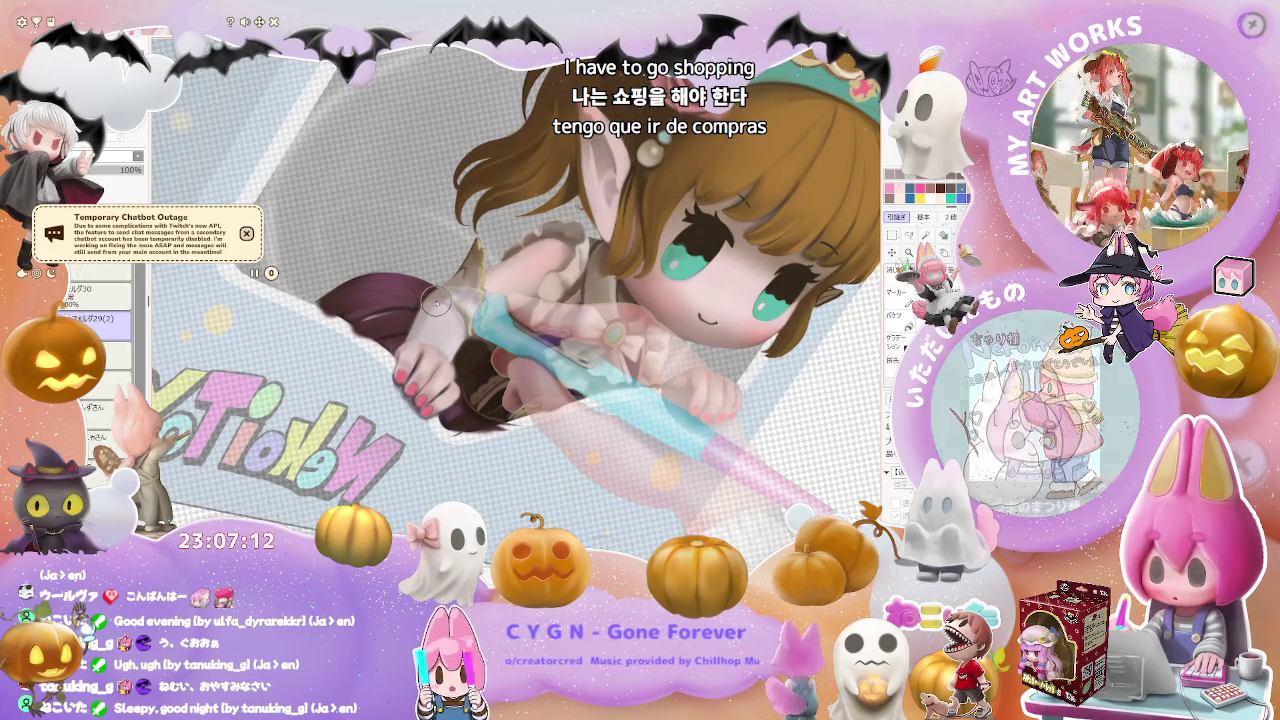
scroll(436, 302, "down", 1)
- Center the arm, shade the gold cuff trim into the sleeve, and rotate the canvas nearly upright
scroll(436, 300, "up", 1)
scroll(480, 330, "up", 2)
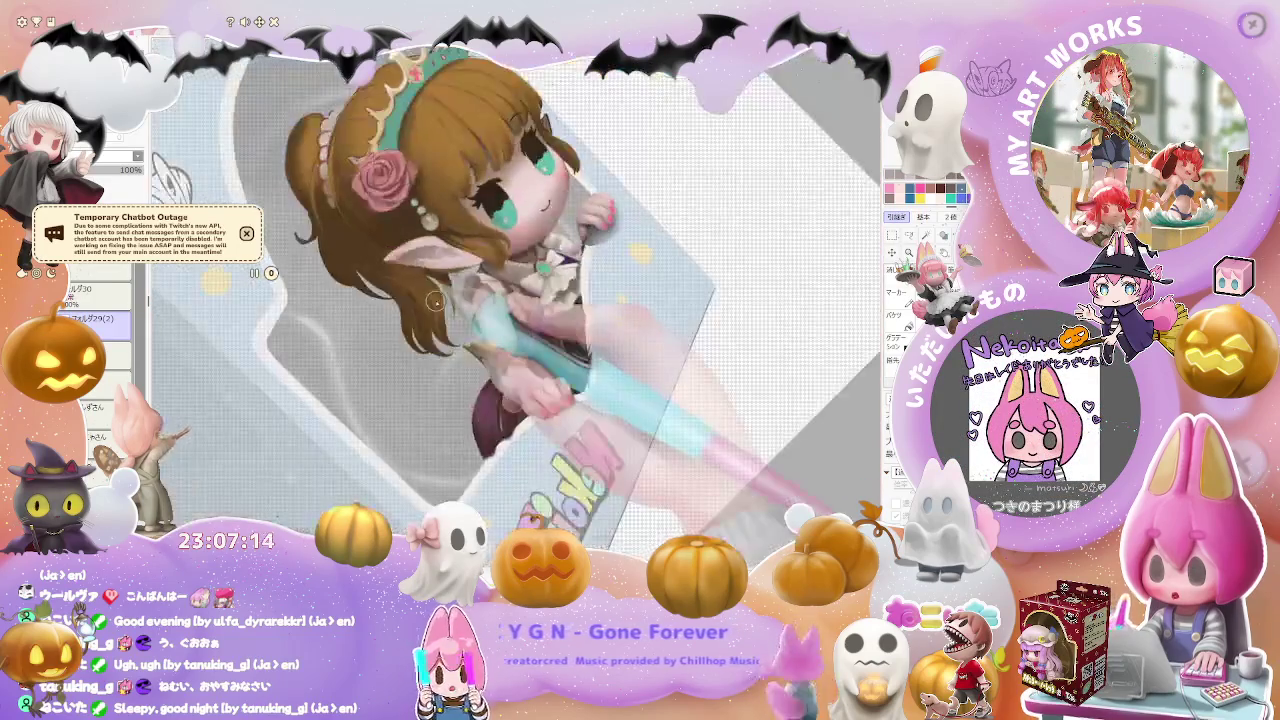
scroll(544, 368, "up", 1)
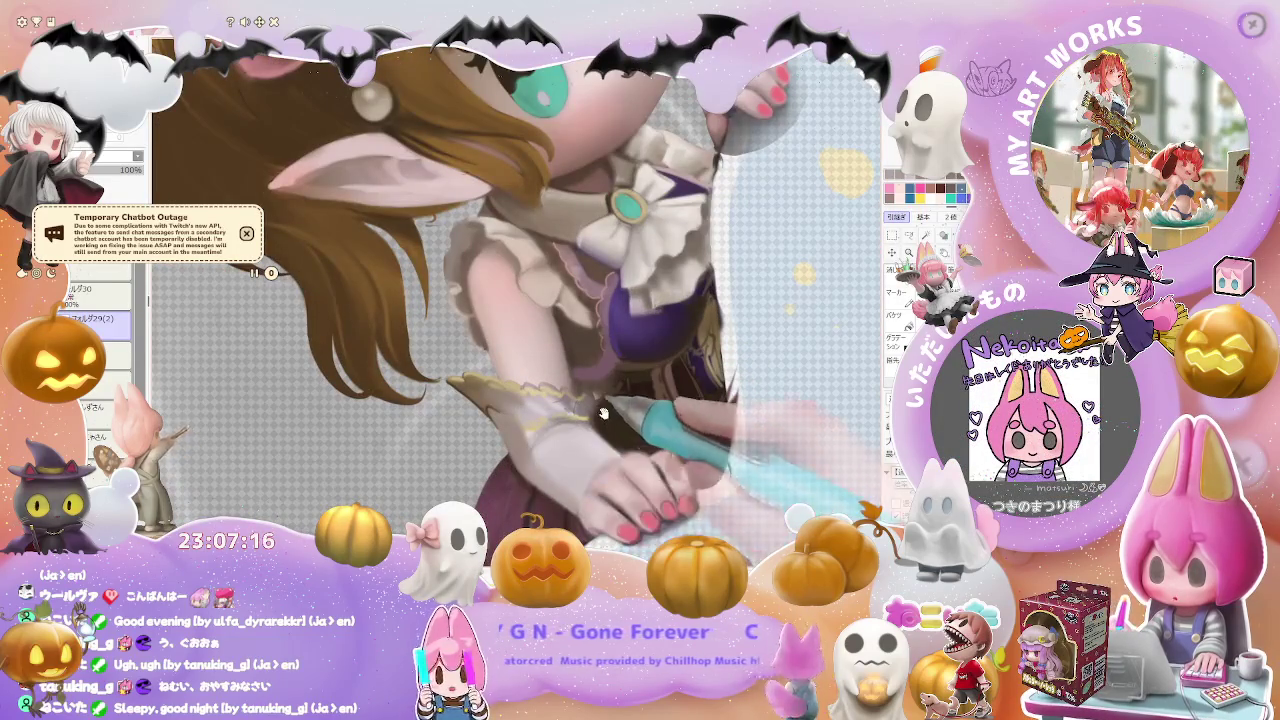
left_click_drag(543, 372, 457, 348)
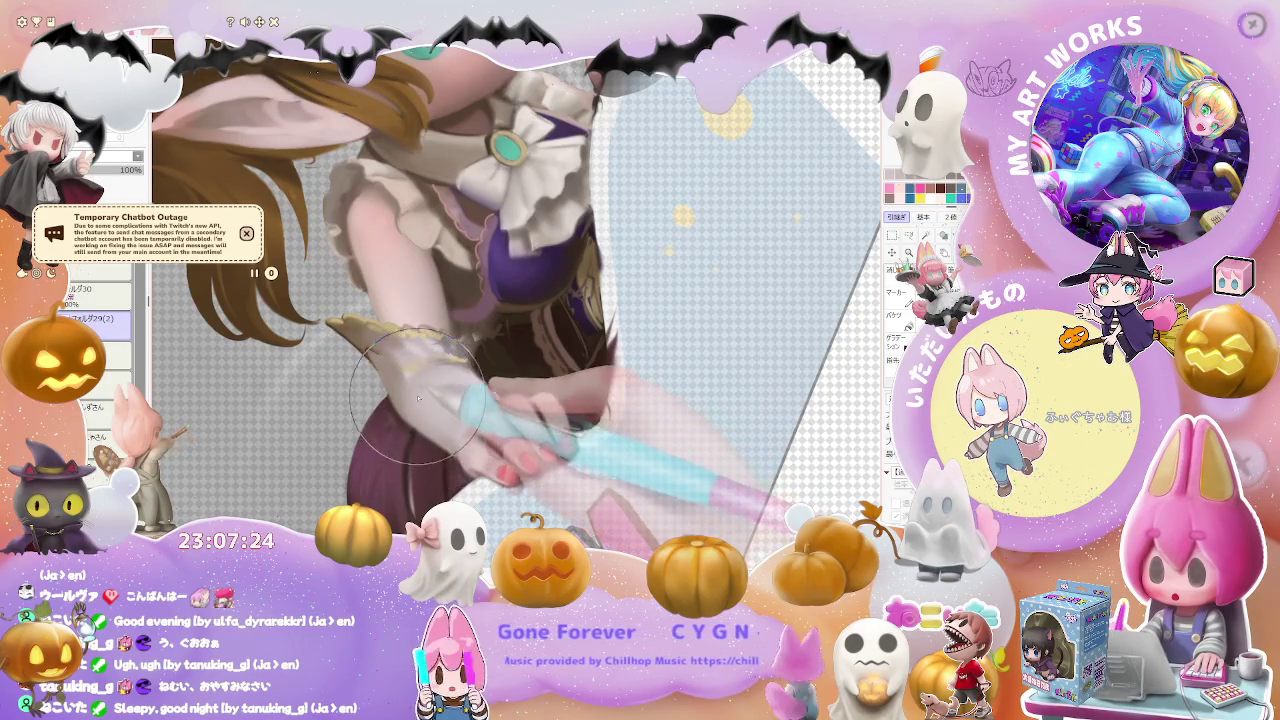
scroll(467, 427, "down", 3)
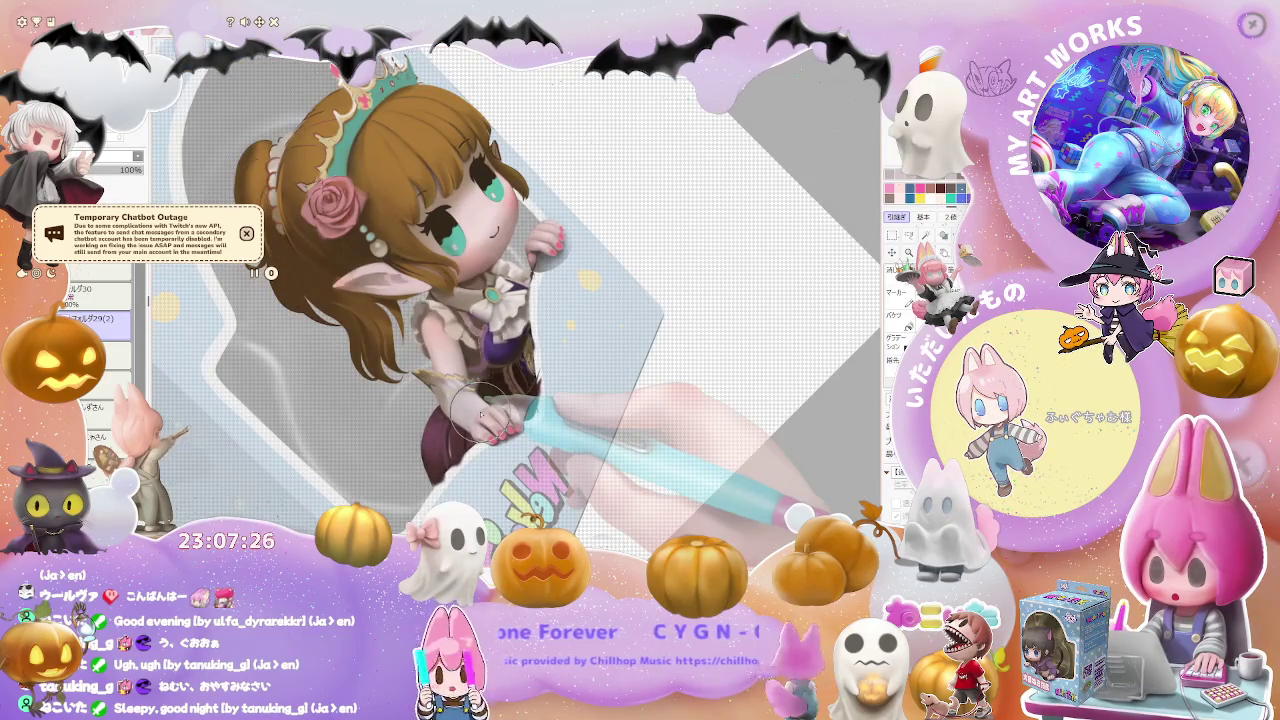
scroll(481, 415, "up", 3)
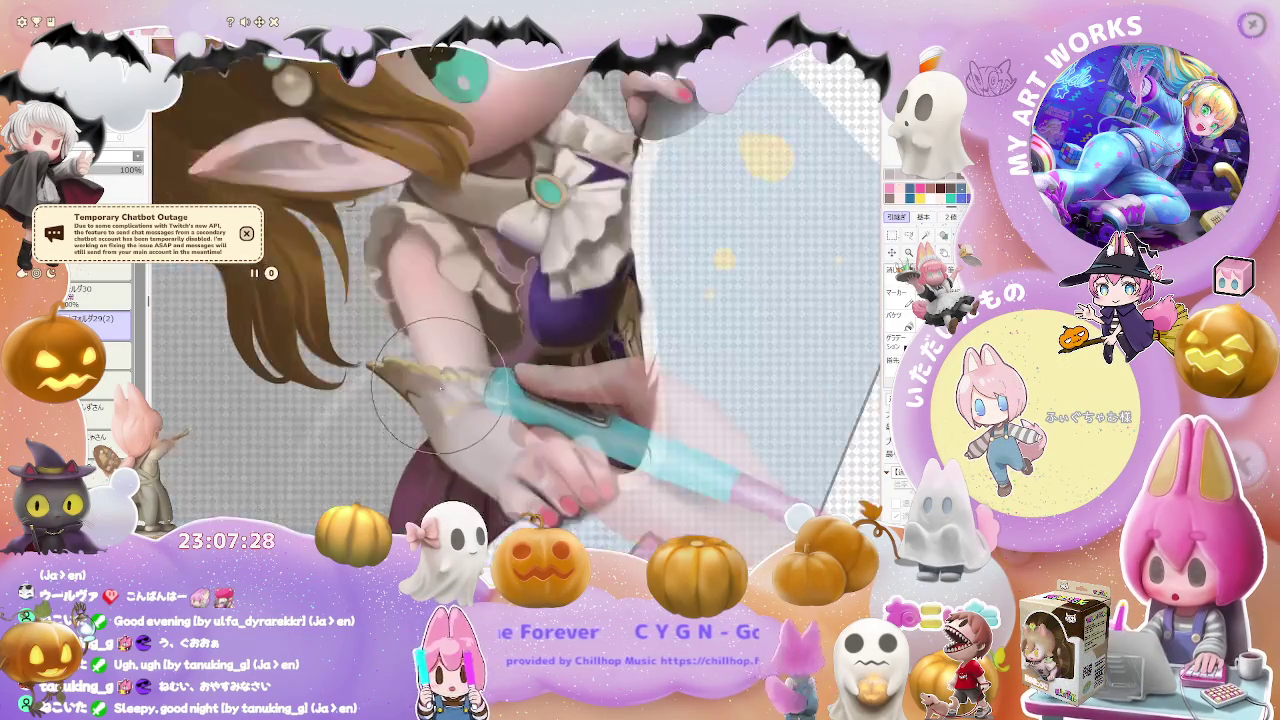
scroll(450, 412, "up", 2)
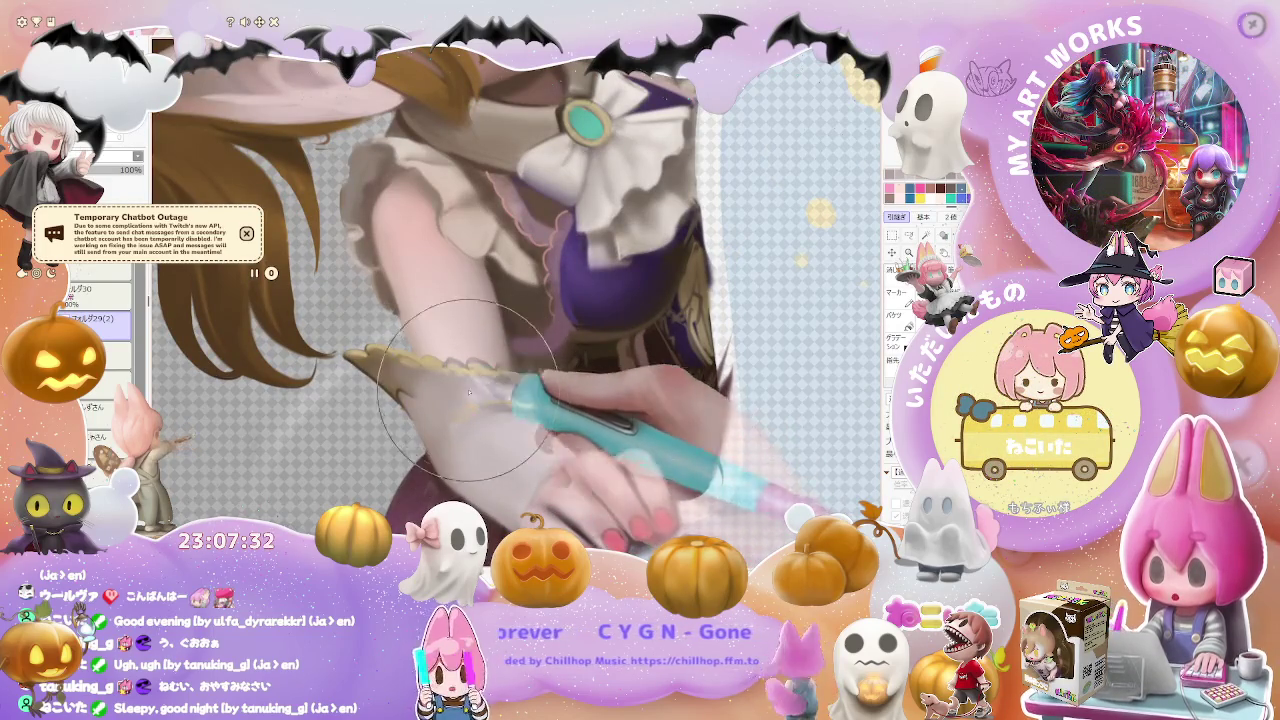
scroll(465, 380, "down", 3)
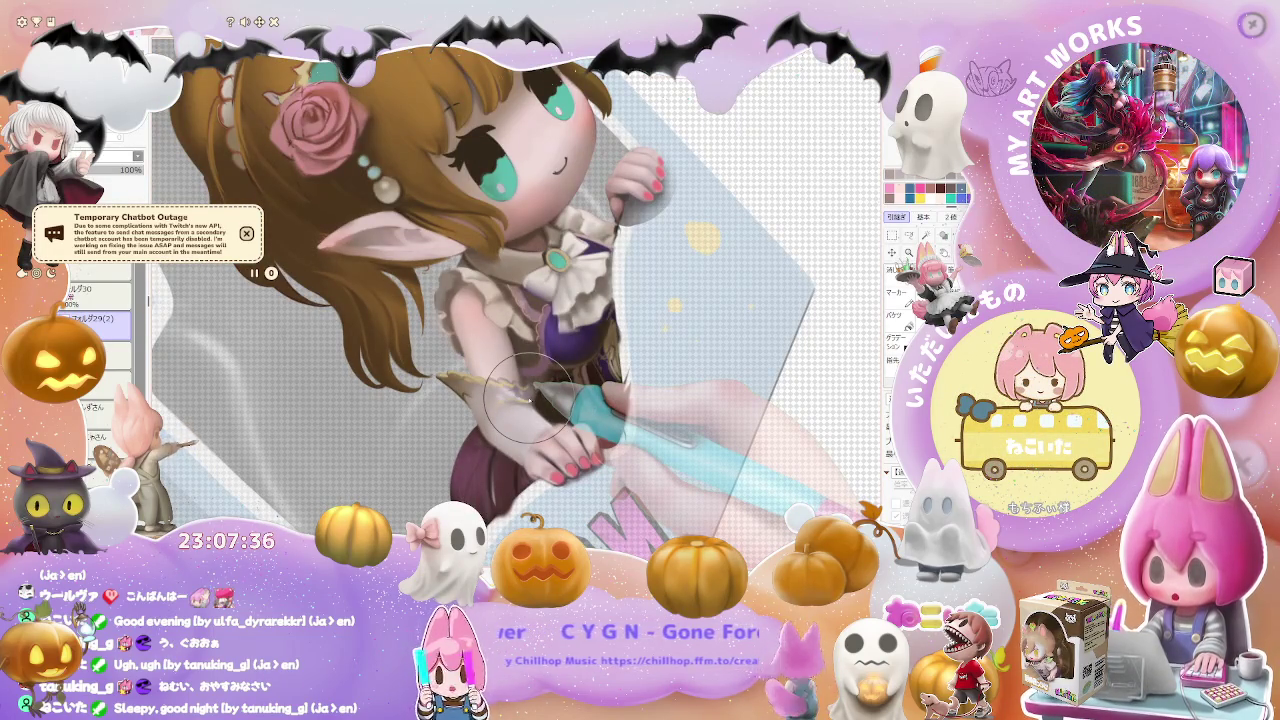
left_click_drag(530, 395, 660, 355)
scroll(660, 355, "up", 2)
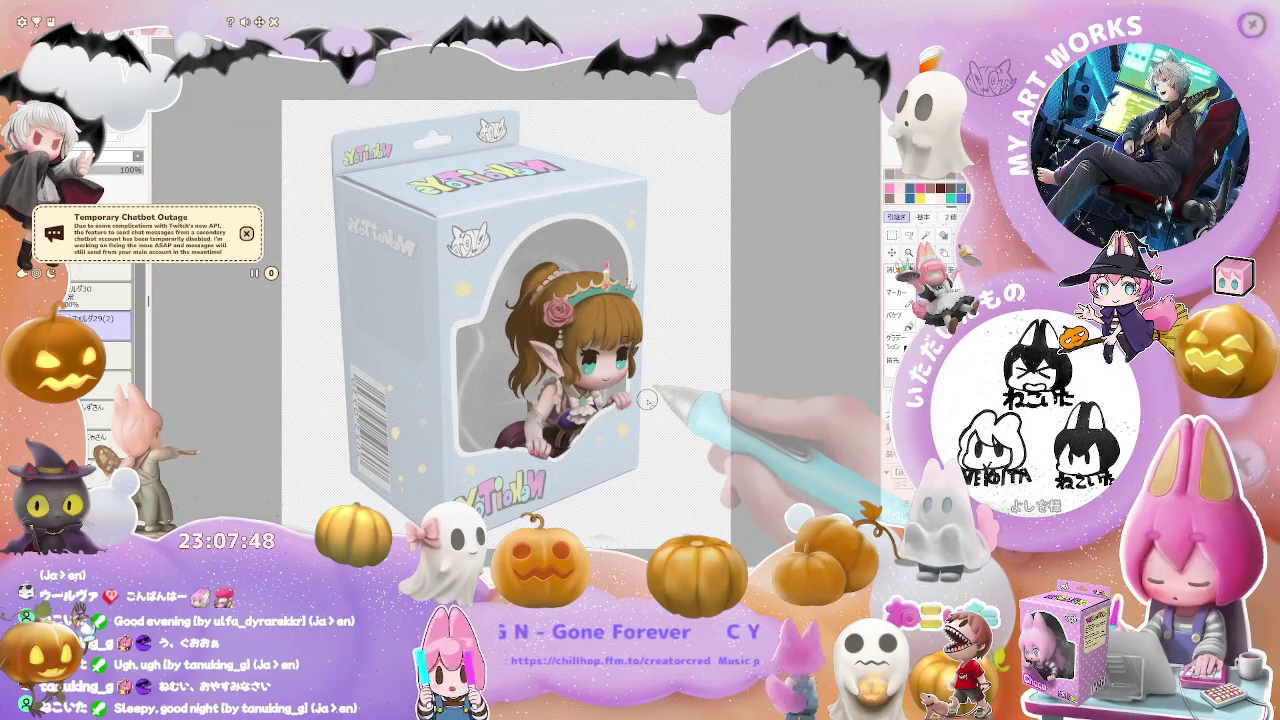
- Zoom onto the hand on the box edge and repaint the fingers and pink nail highlights
scroll(648, 400, "up", 2)
scroll(648, 400, "up", 2)
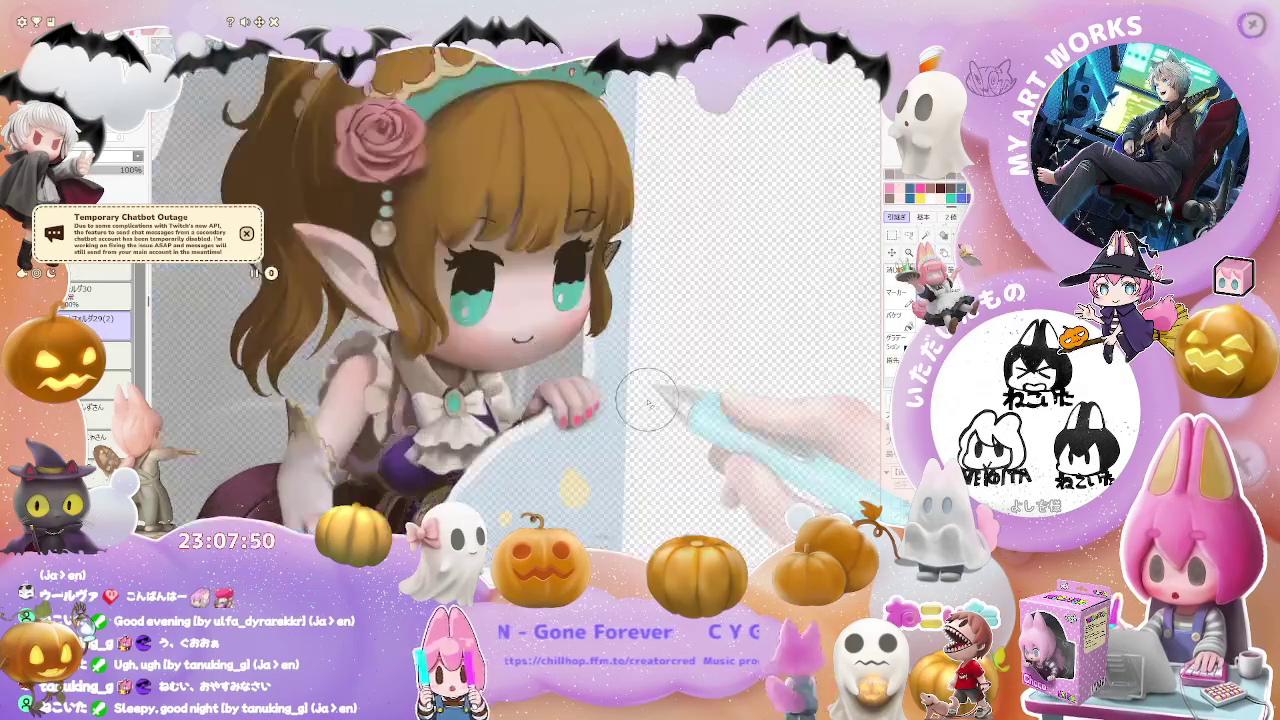
scroll(648, 400, "up", 2)
left_click_drag(384, 284, 376, 414)
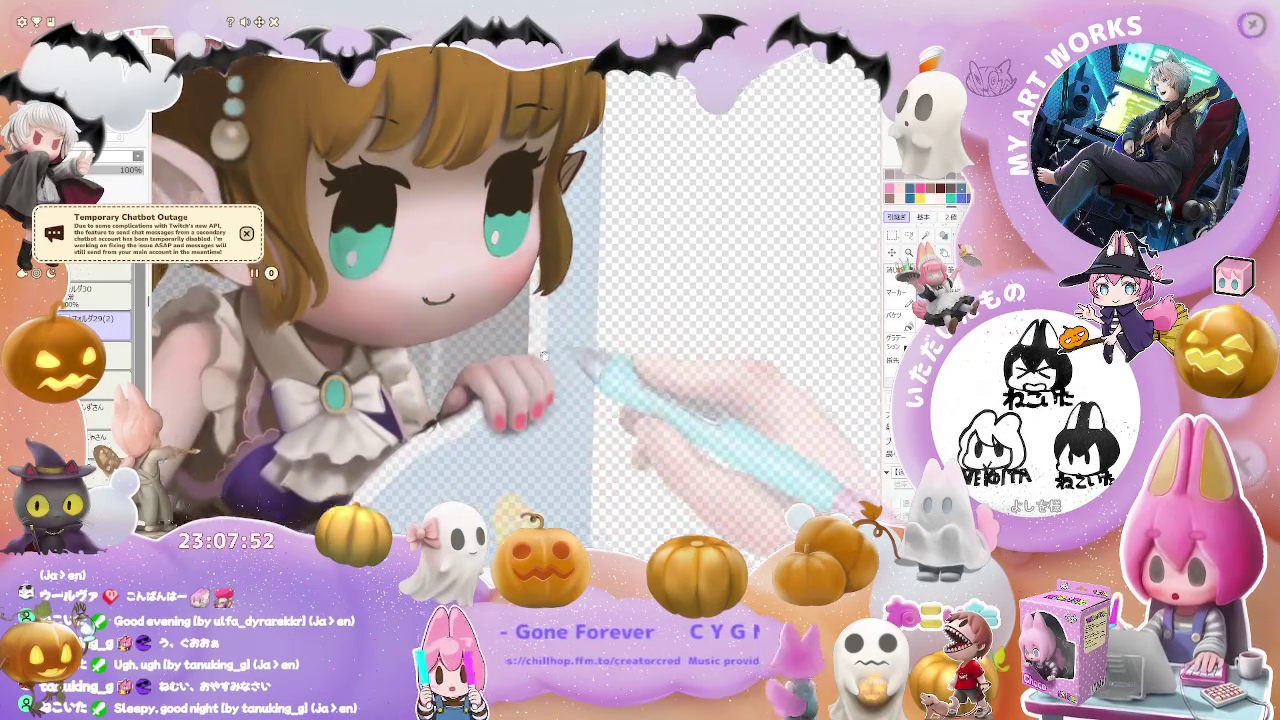
scroll(376, 414, "up", 1)
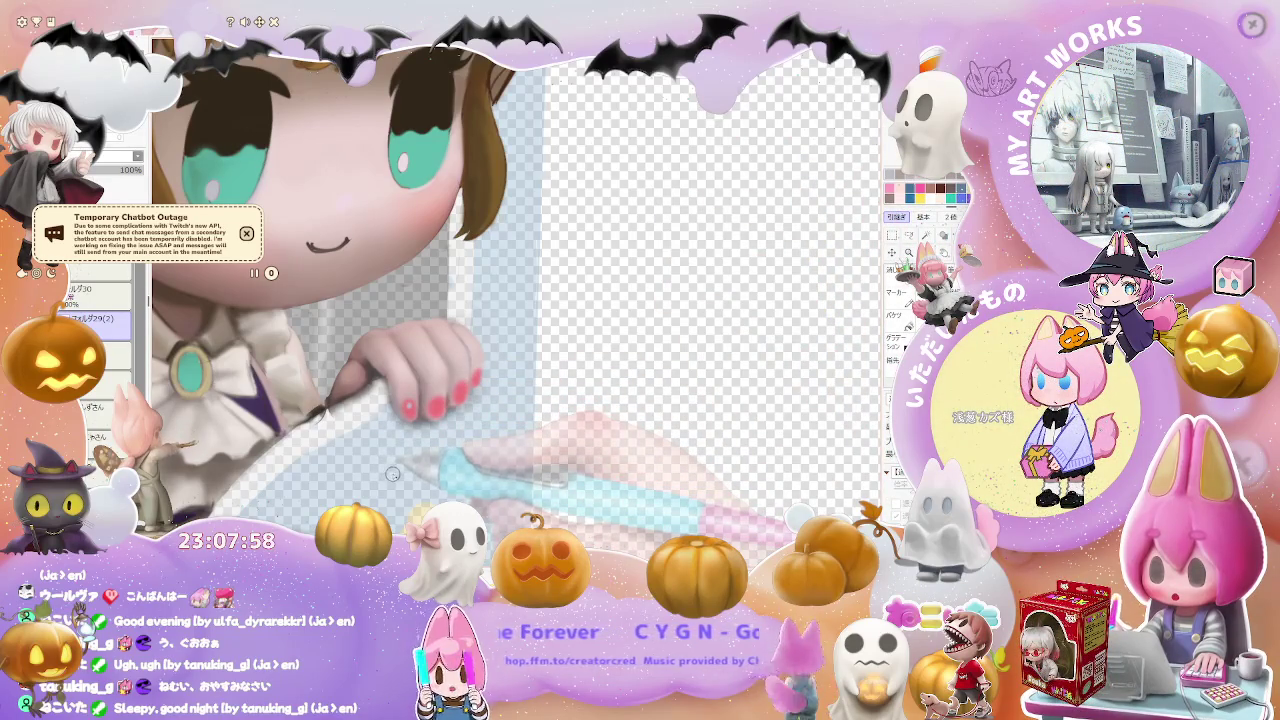
scroll(420, 440, "up", 1)
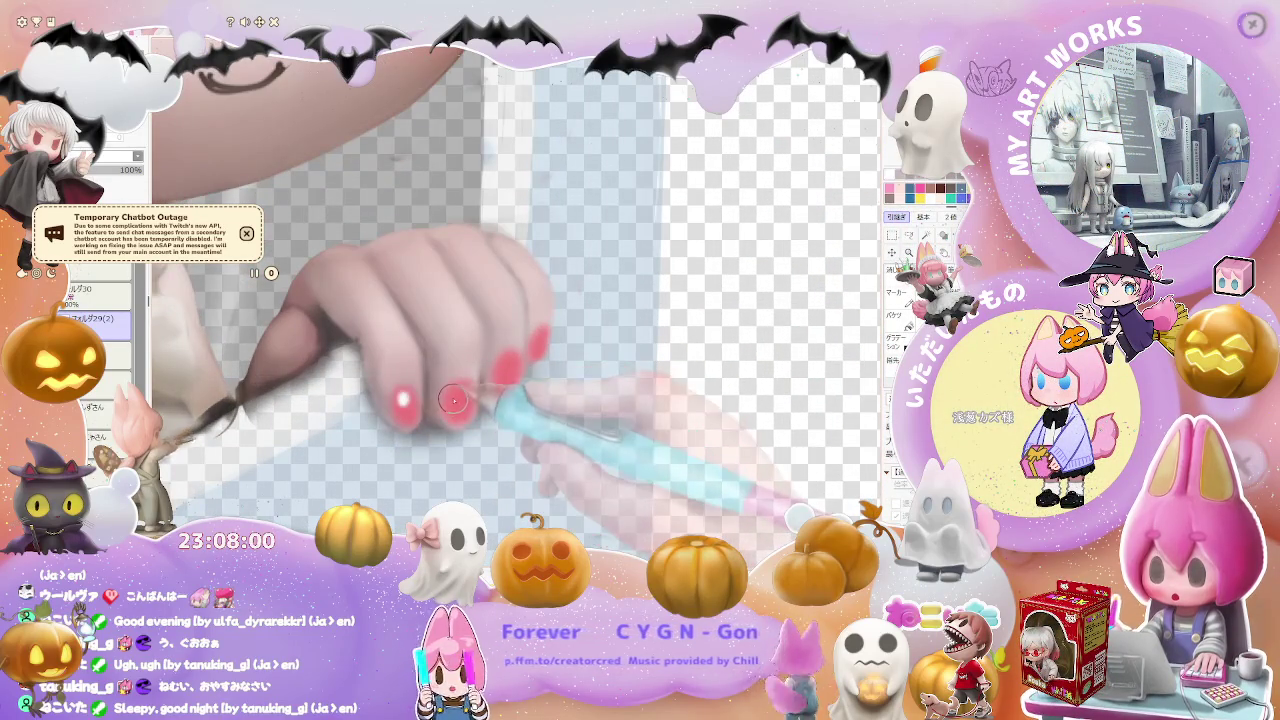
scroll(536, 343, "up", 2)
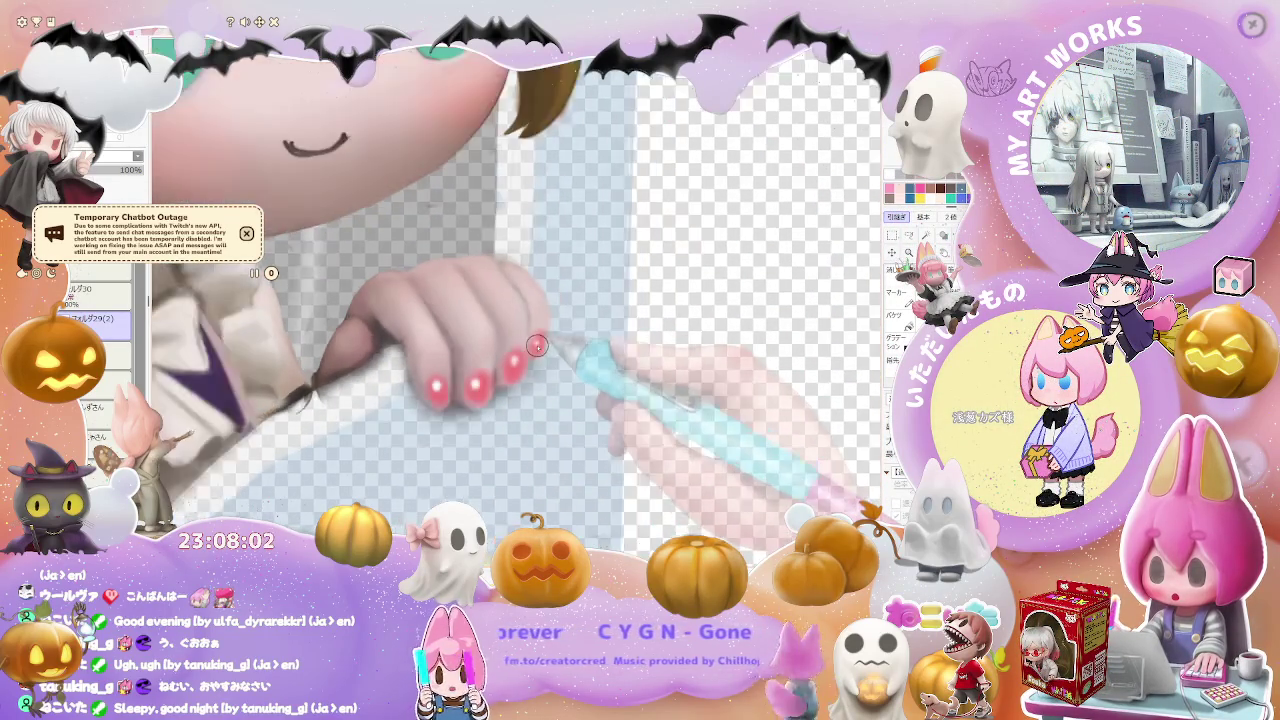
- Touch up the teal brooch on the collar bow, then shift the view to the girl's right eye
scroll(510, 352, "up", 1)
scroll(480, 362, "up", 1)
scroll(440, 381, "up", 1)
scroll(440, 381, "down", 1)
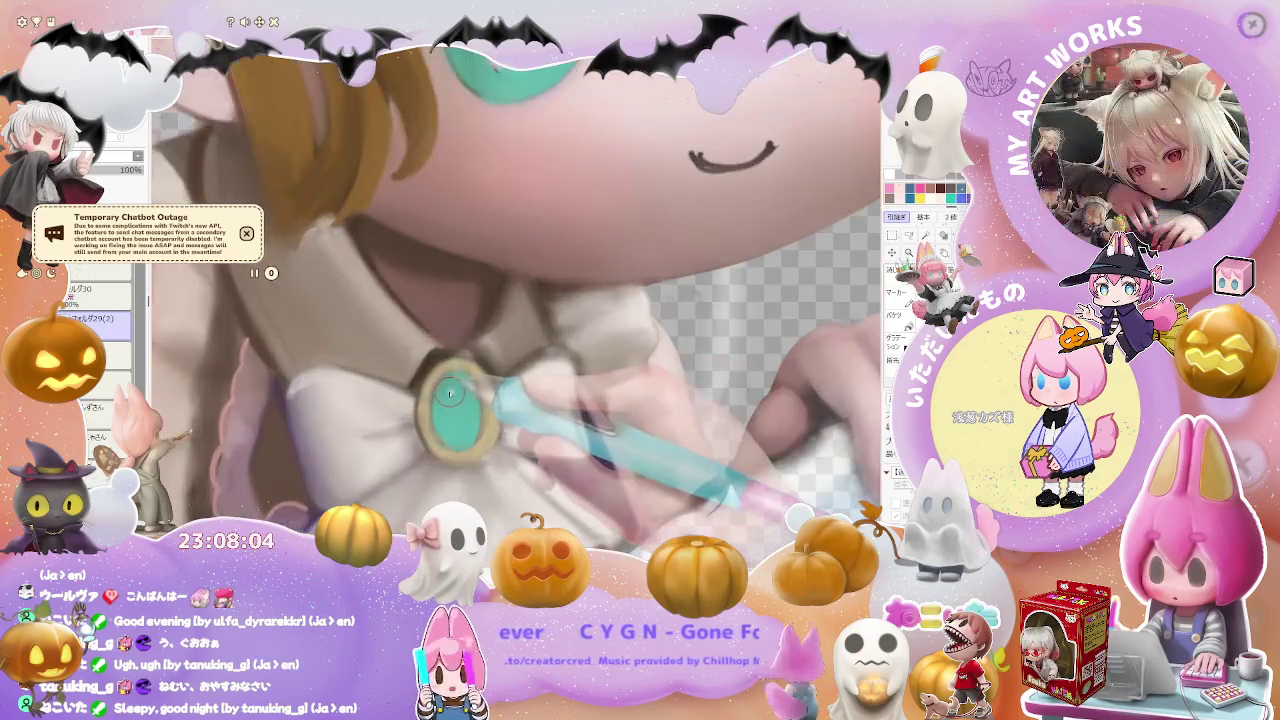
scroll(450, 410, "down", 1)
scroll(459, 437, "down", 1)
scroll(455, 418, "up", 1)
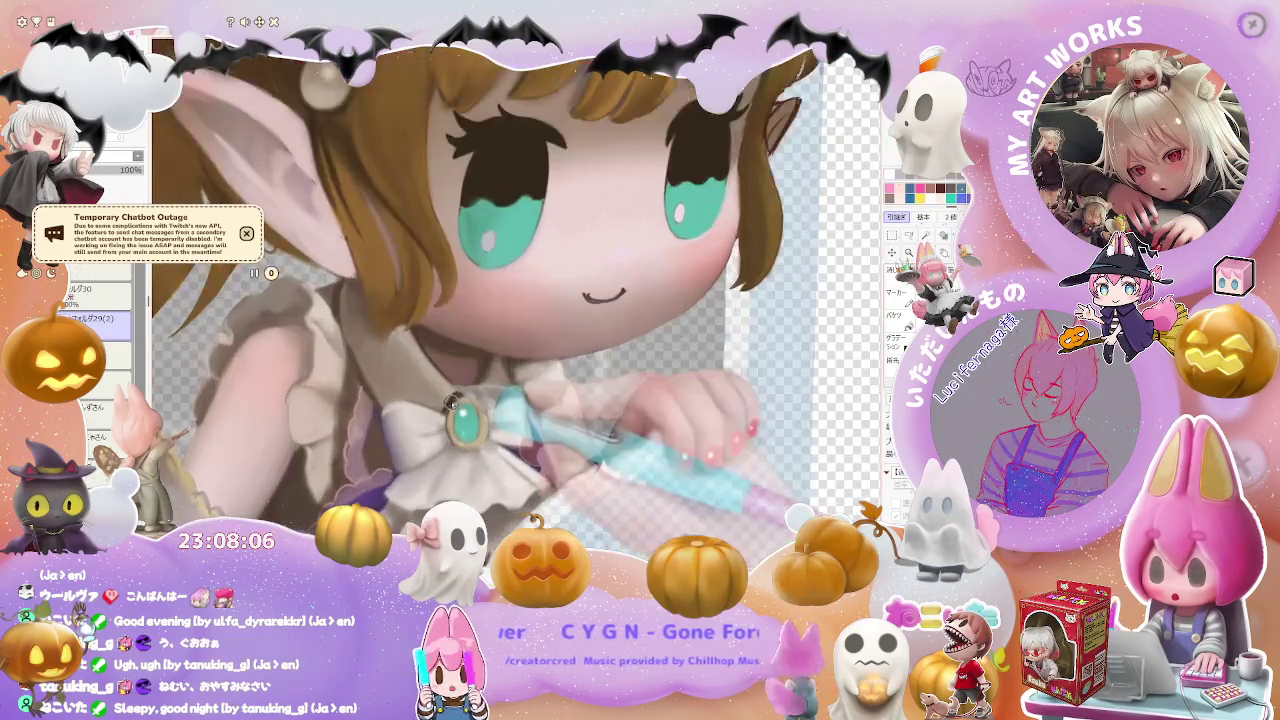
scroll(450, 393, "up", 1)
scroll(435, 380, "up", 1)
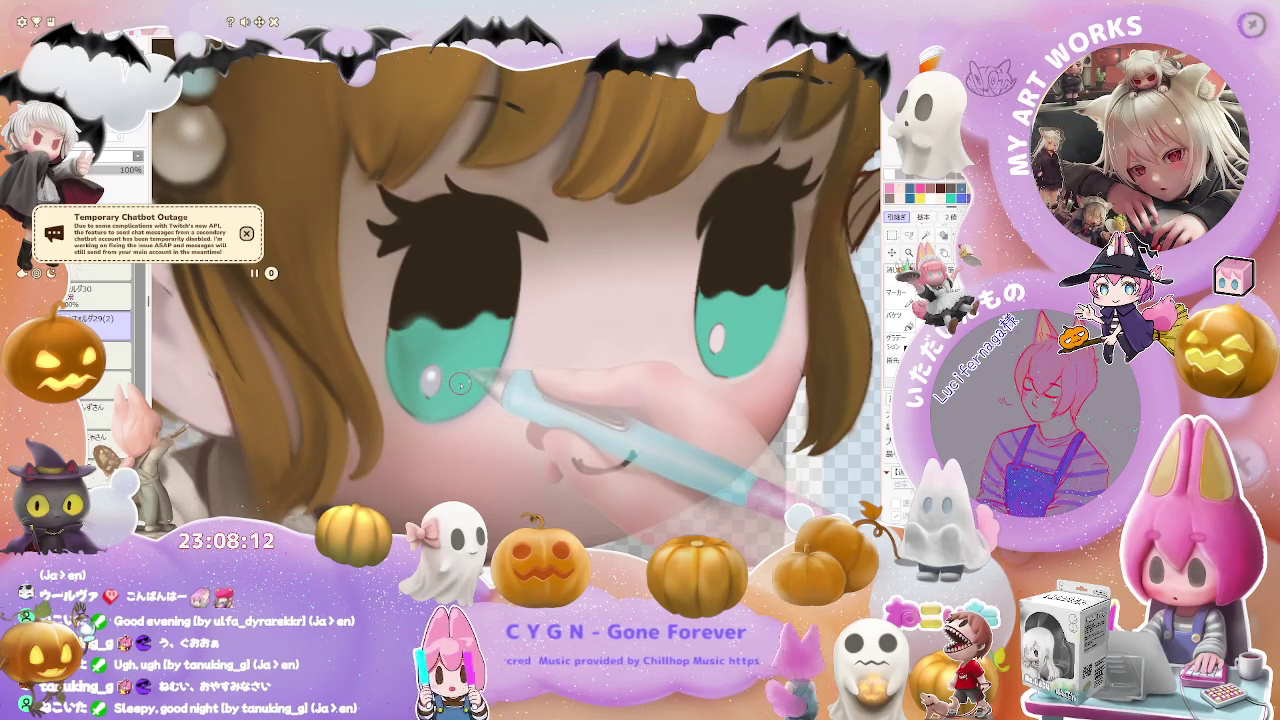
left_click_drag(731, 333, 600, 375)
scroll(600, 375, "up", 2)
scroll(480, 440, "up", 1)
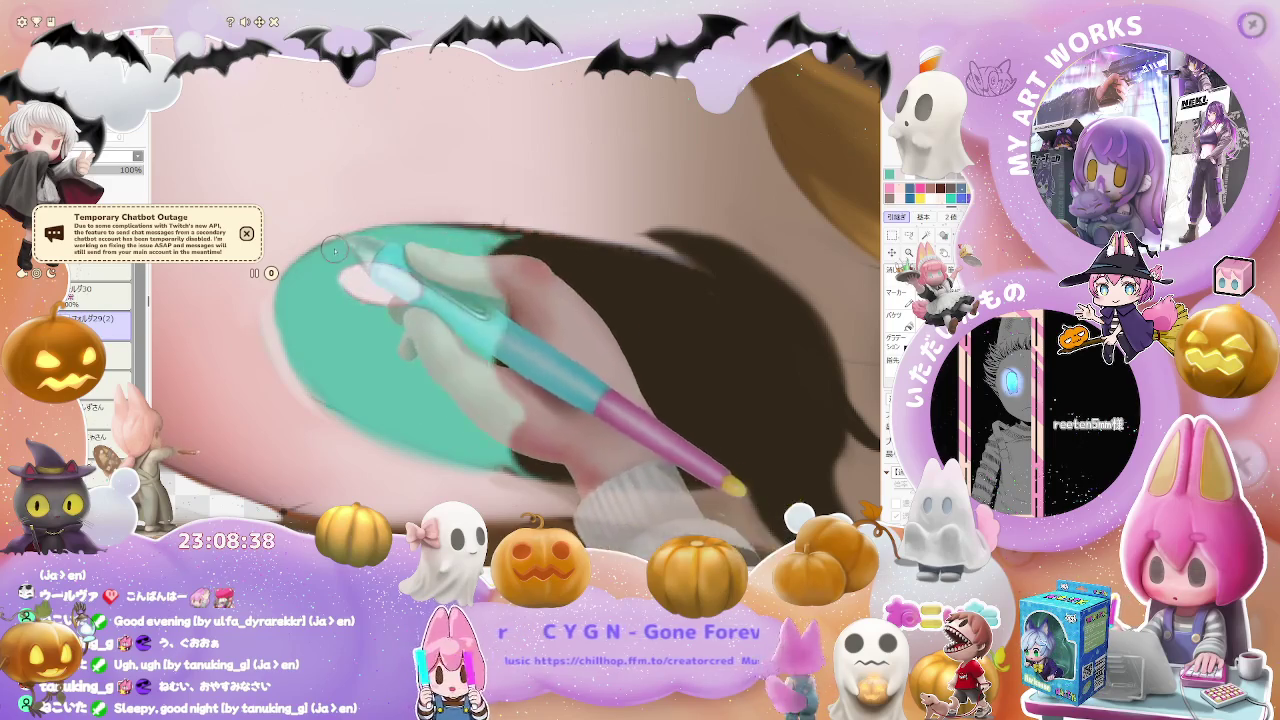
scroll(360, 250, "down", 2)
scroll(507, 233, "down", 2)
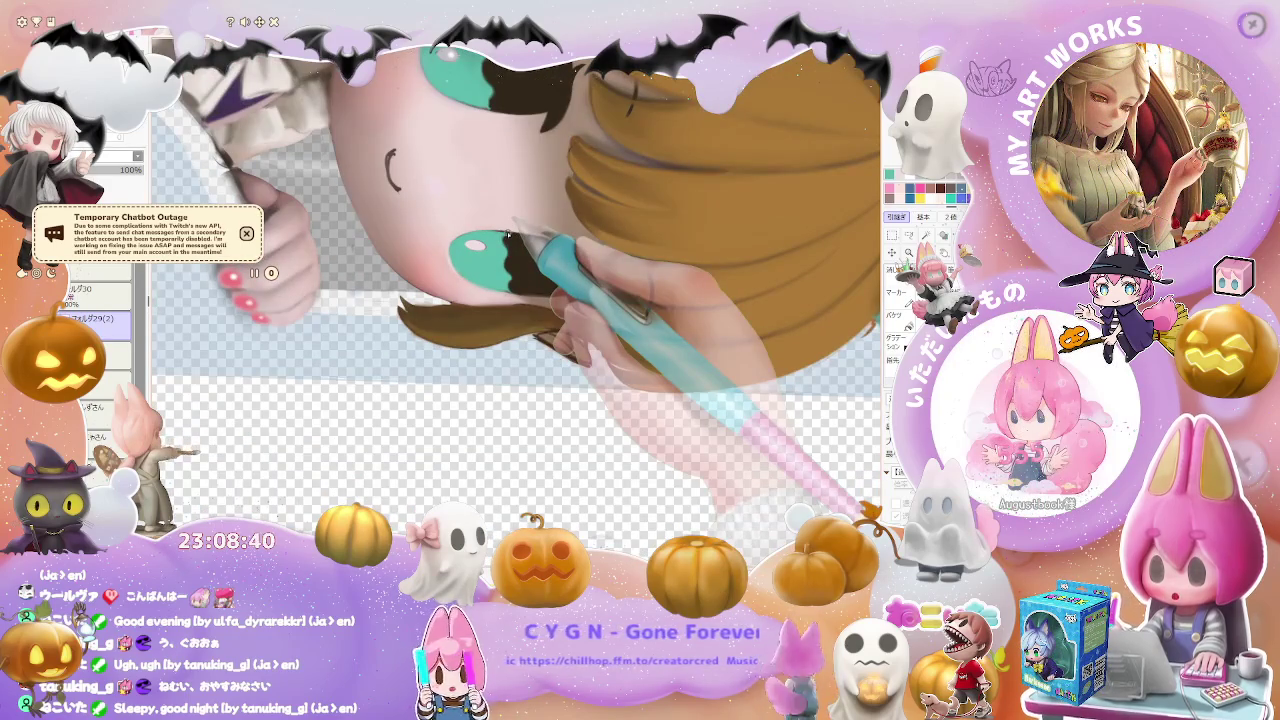
scroll(507, 233, "up", 2)
scroll(480, 270, "up", 2)
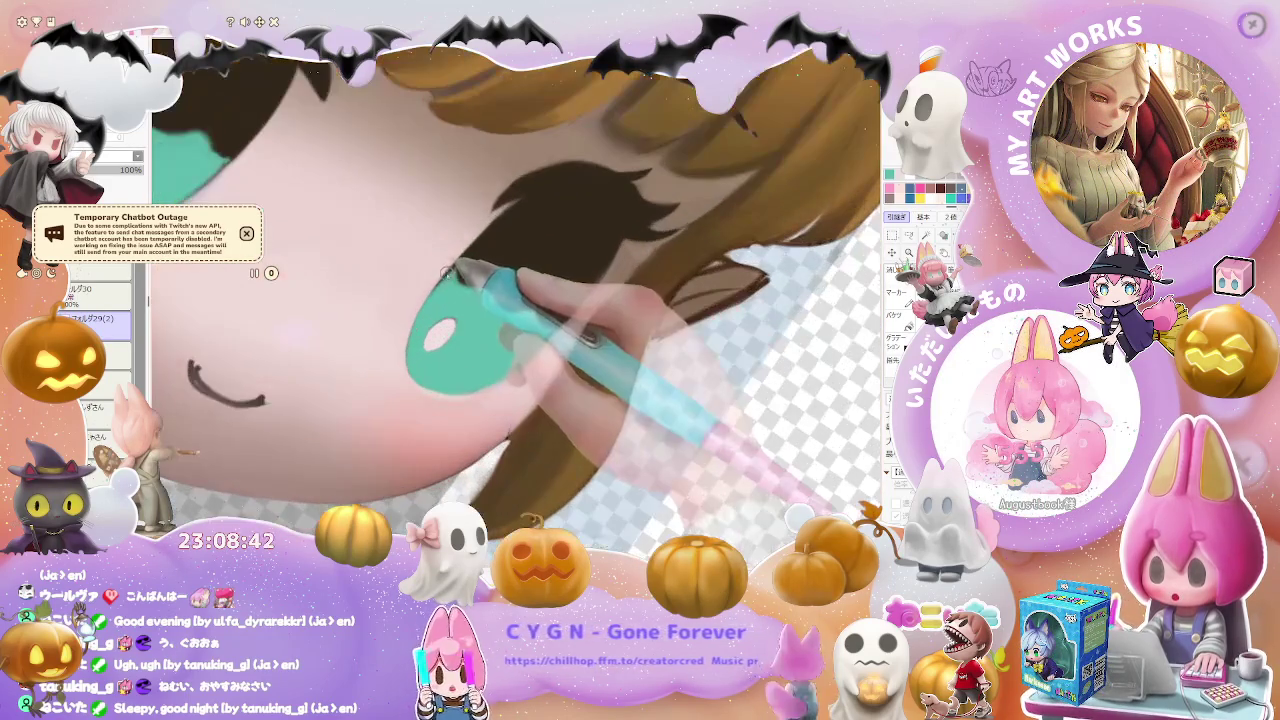
scroll(470, 285, "down", 1)
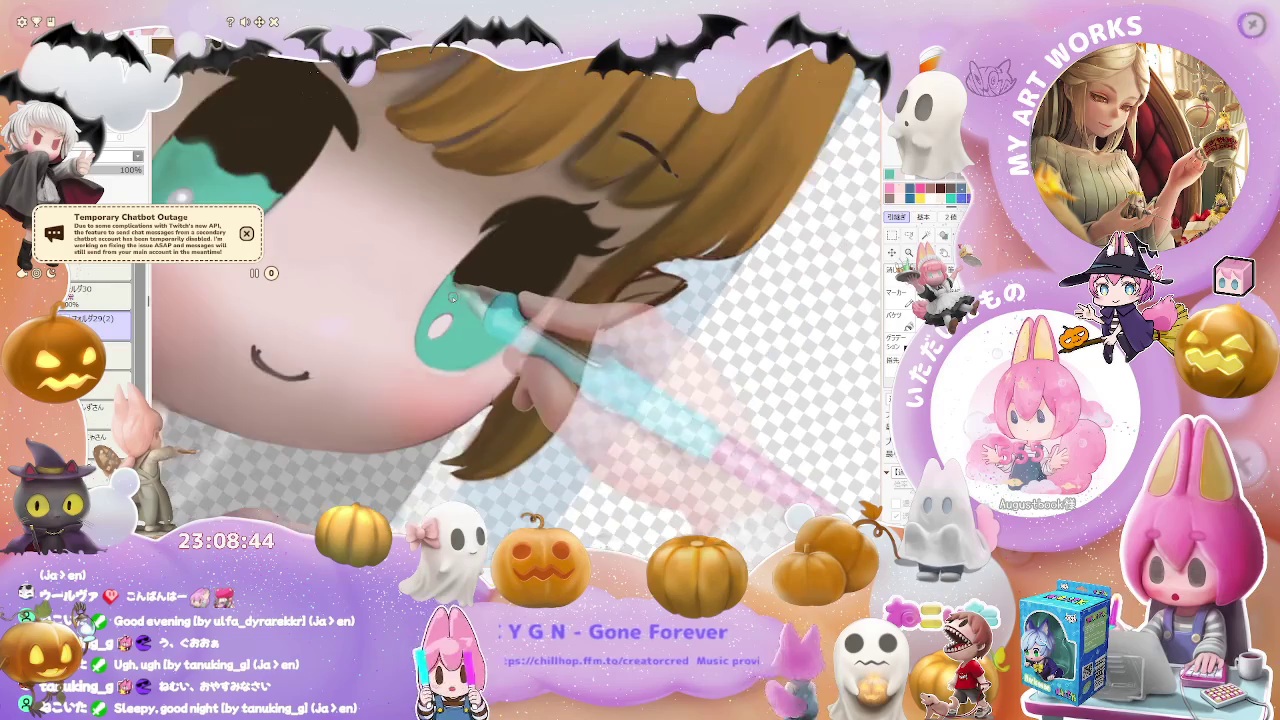
scroll(470, 288, "down", 1)
scroll(477, 290, "down", 1)
scroll(483, 285, "down", 1)
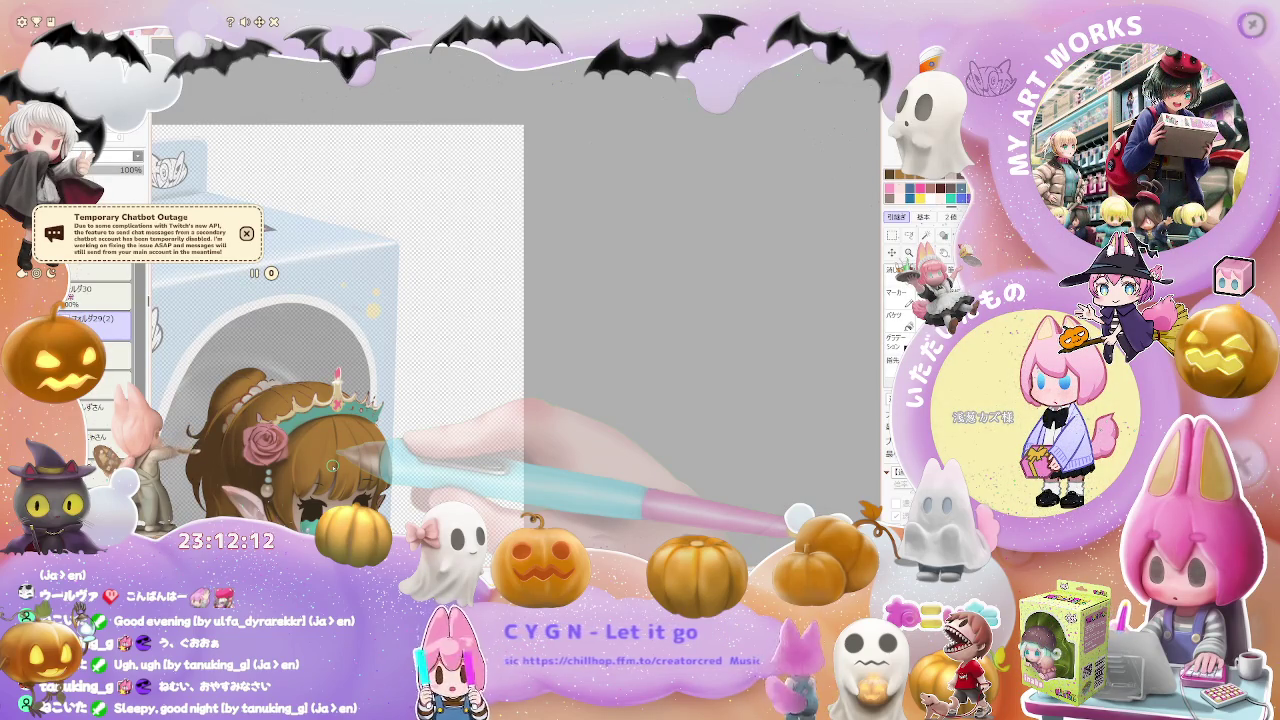
- Zoom in on the girl's teal tiara
scroll(332, 466, "up", 5)
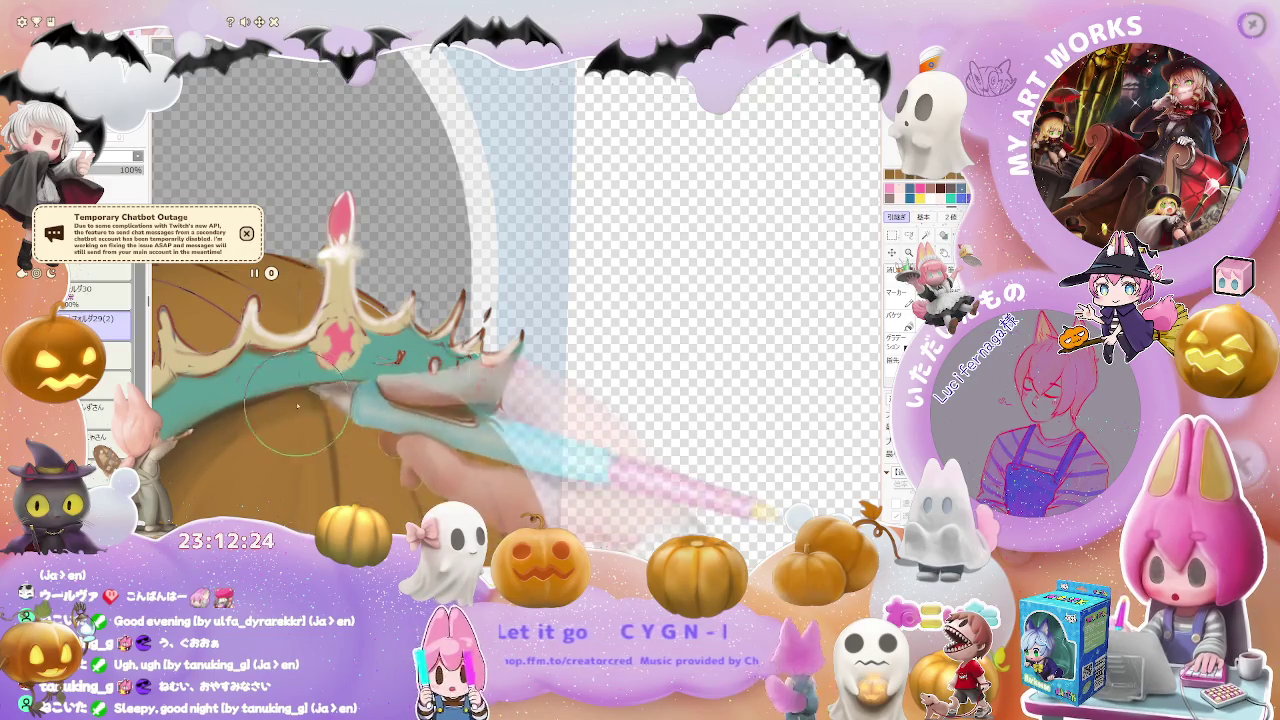
scroll(280, 410, "down", 3)
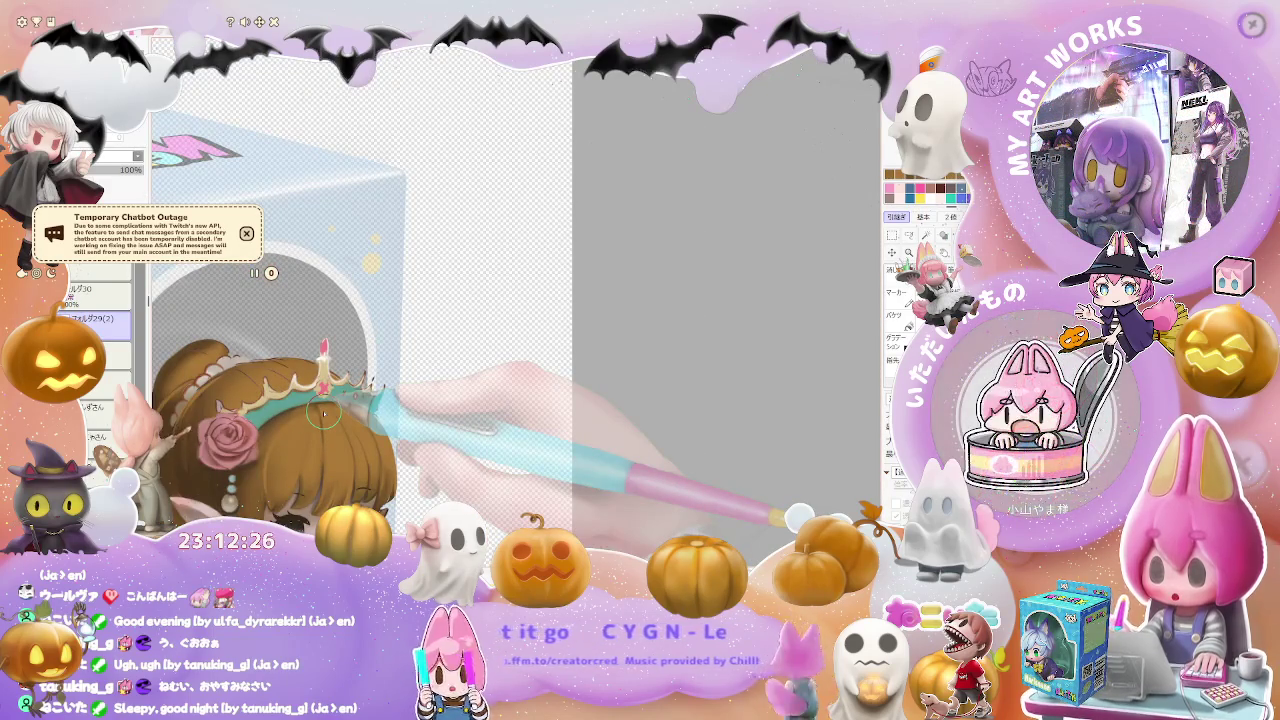
scroll(323, 415, "up", 2)
scroll(300, 380, "up", 2)
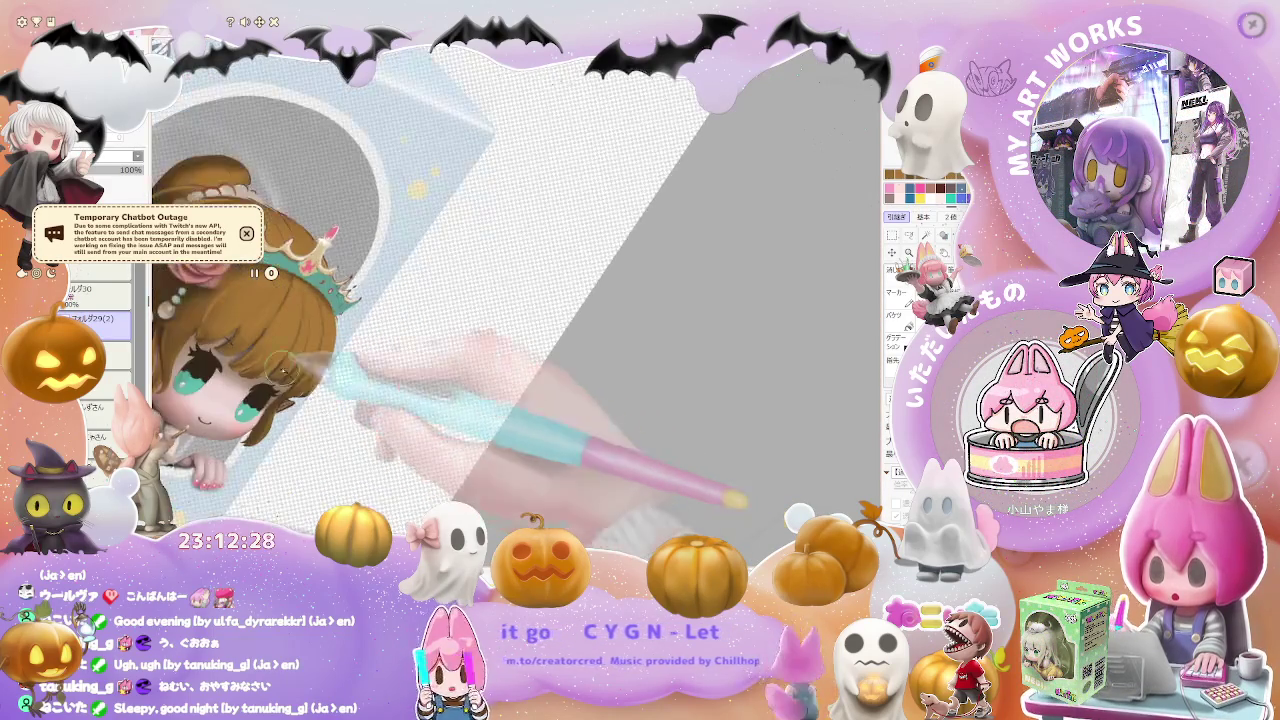
scroll(280, 340, "up", 2)
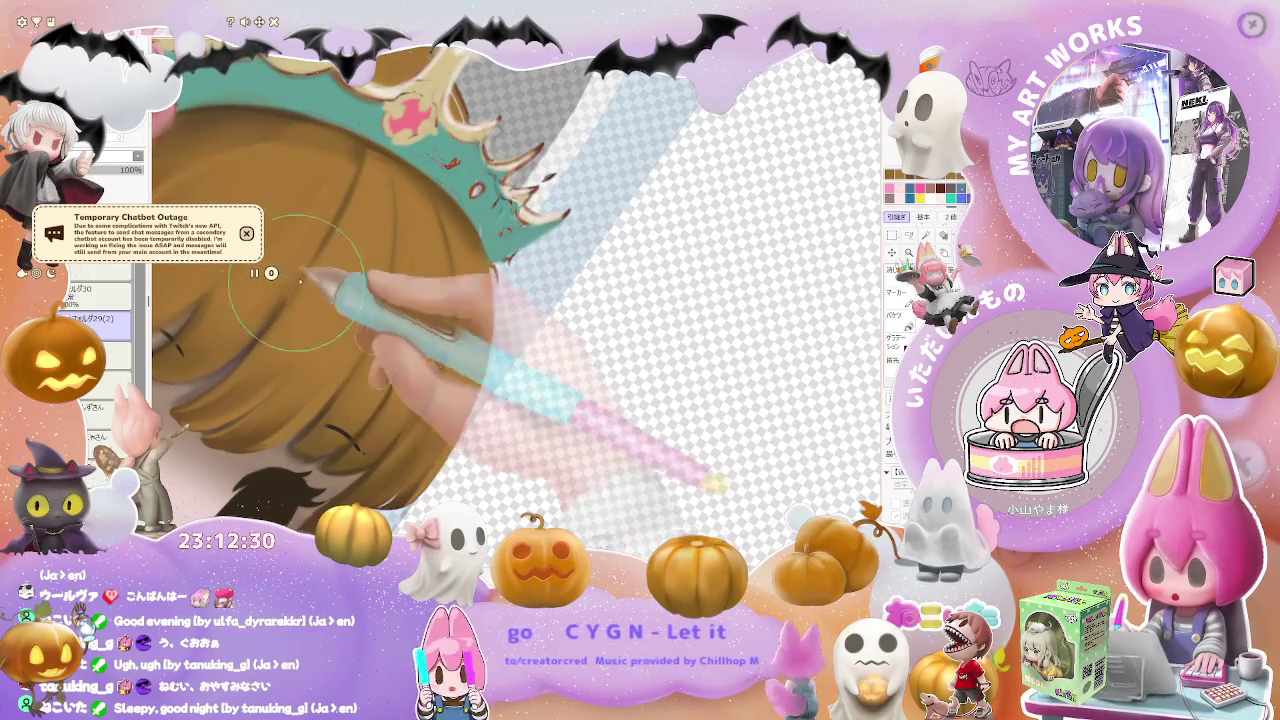
- Rotate the view along the tiara's curve, touch up its gold trim and pink gem, then zoom out
key("asciicircum")
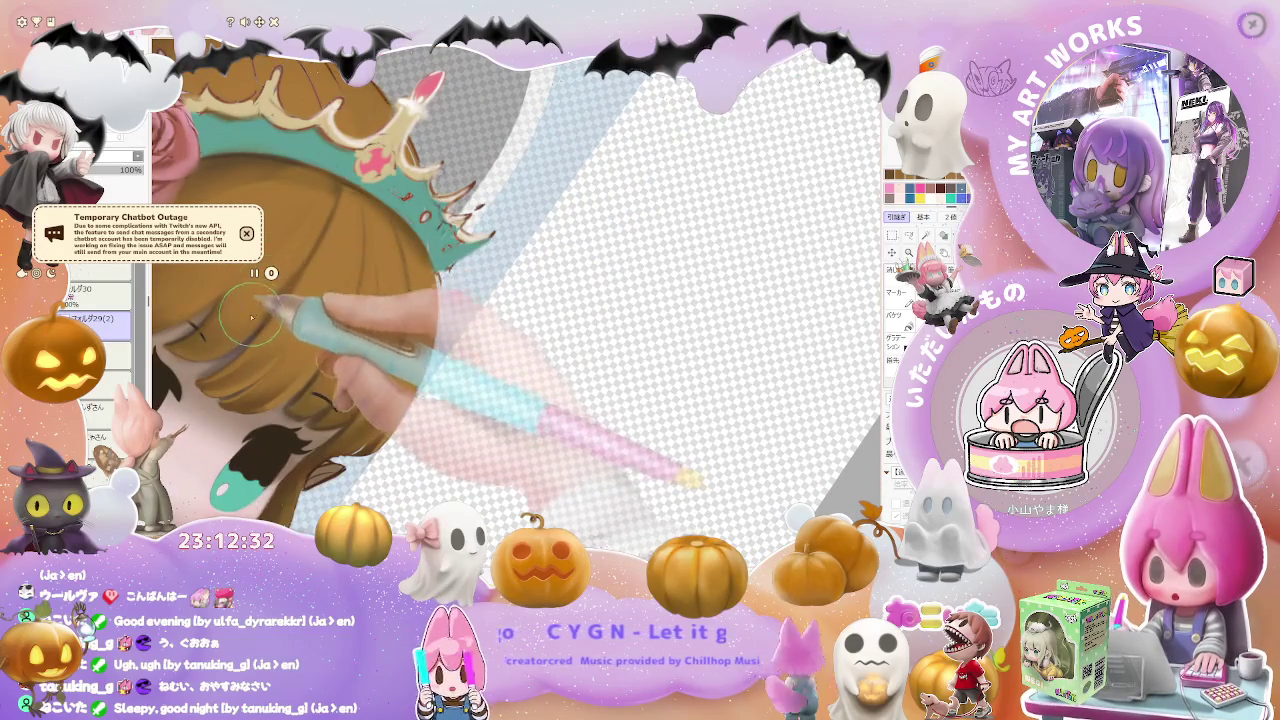
scroll(257, 317, "down", 3)
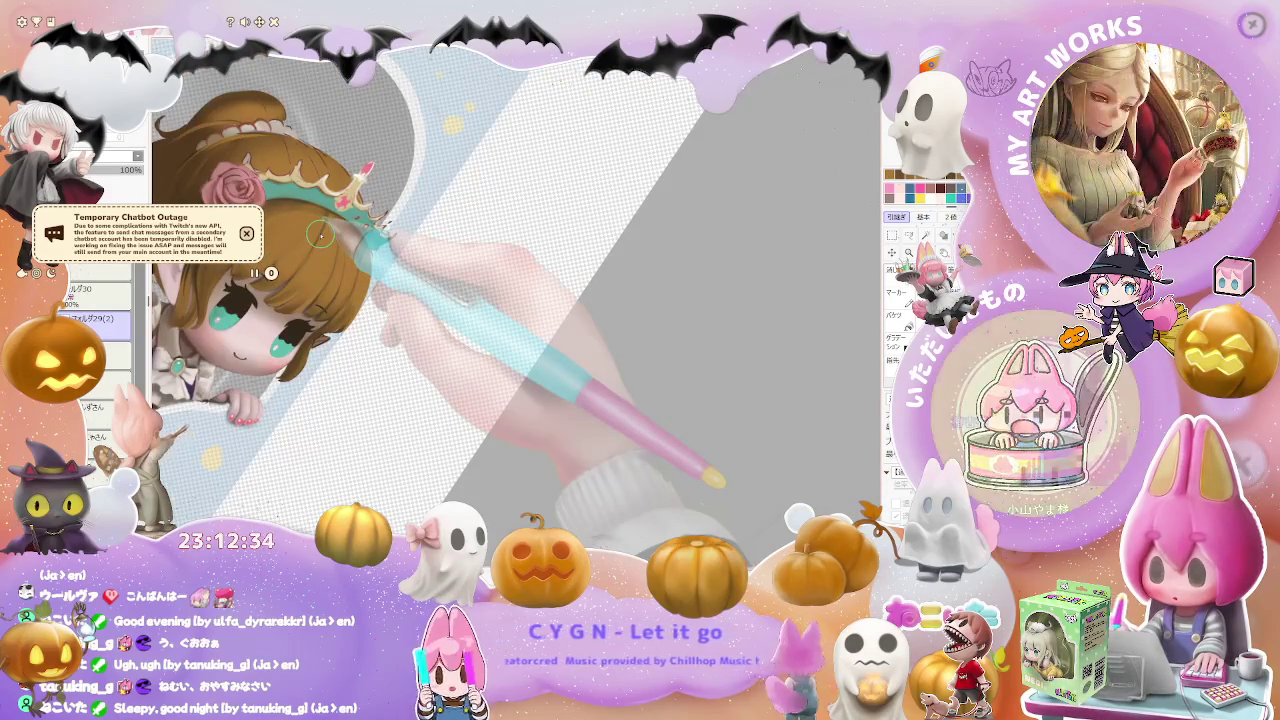
scroll(320, 234, "up", 2)
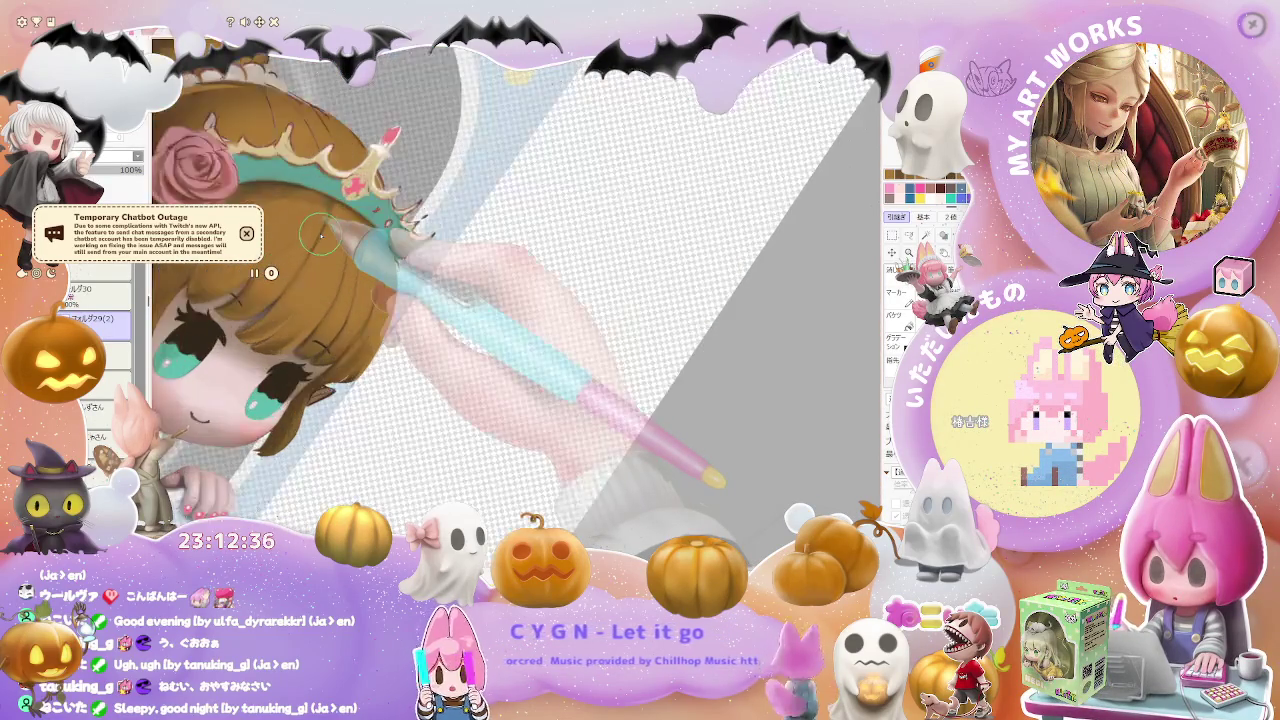
scroll(320, 234, "up", 2)
scroll(320, 234, "up", 2)
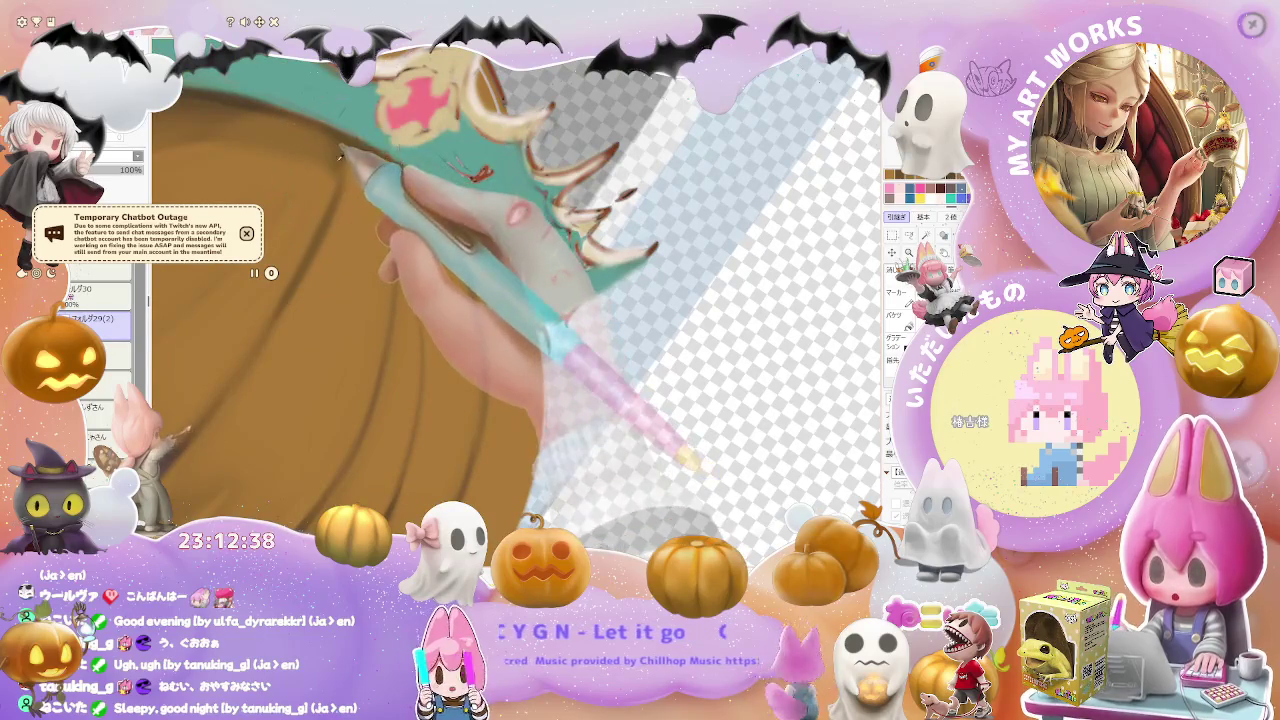
scroll(300, 247, "down", 2)
scroll(300, 247, "down", 2)
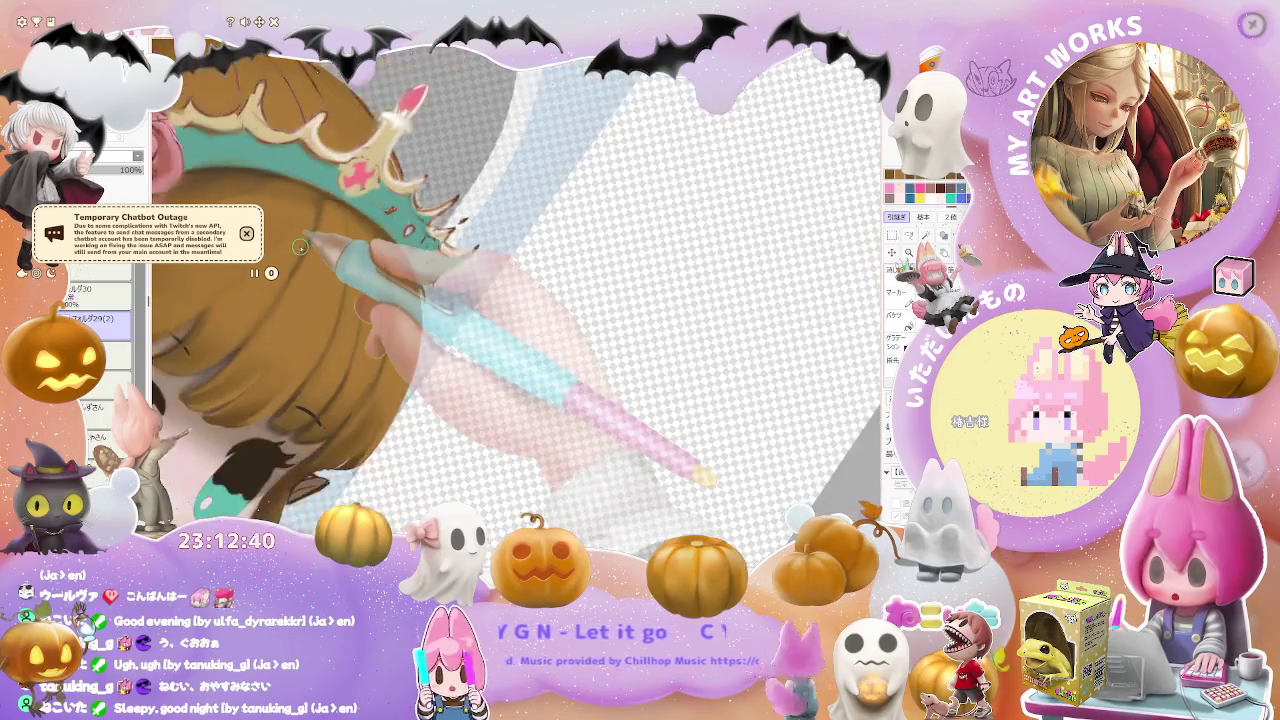
scroll(300, 247, "down", 2)
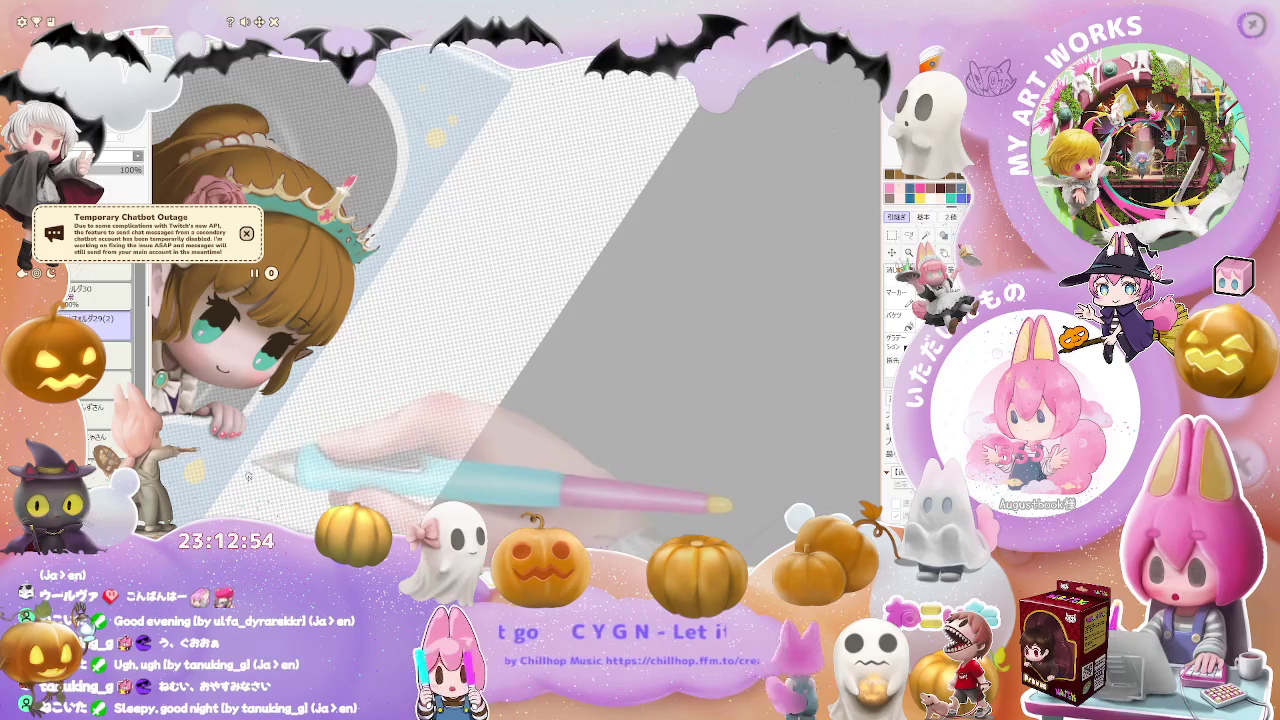
- Zoom in below the smiling mouth and paint over the white collar and purple bow
scroll(515, 306, "up", 2)
scroll(515, 306, "up", 1)
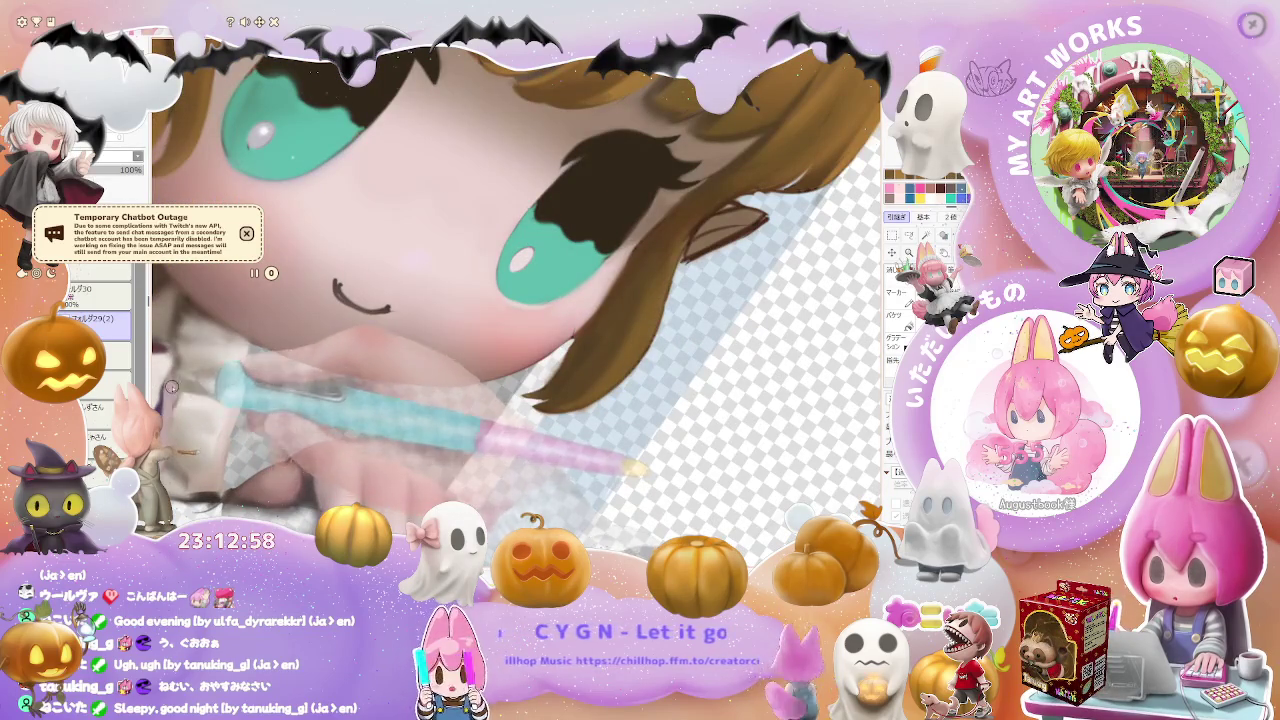
scroll(204, 384, "up", 1)
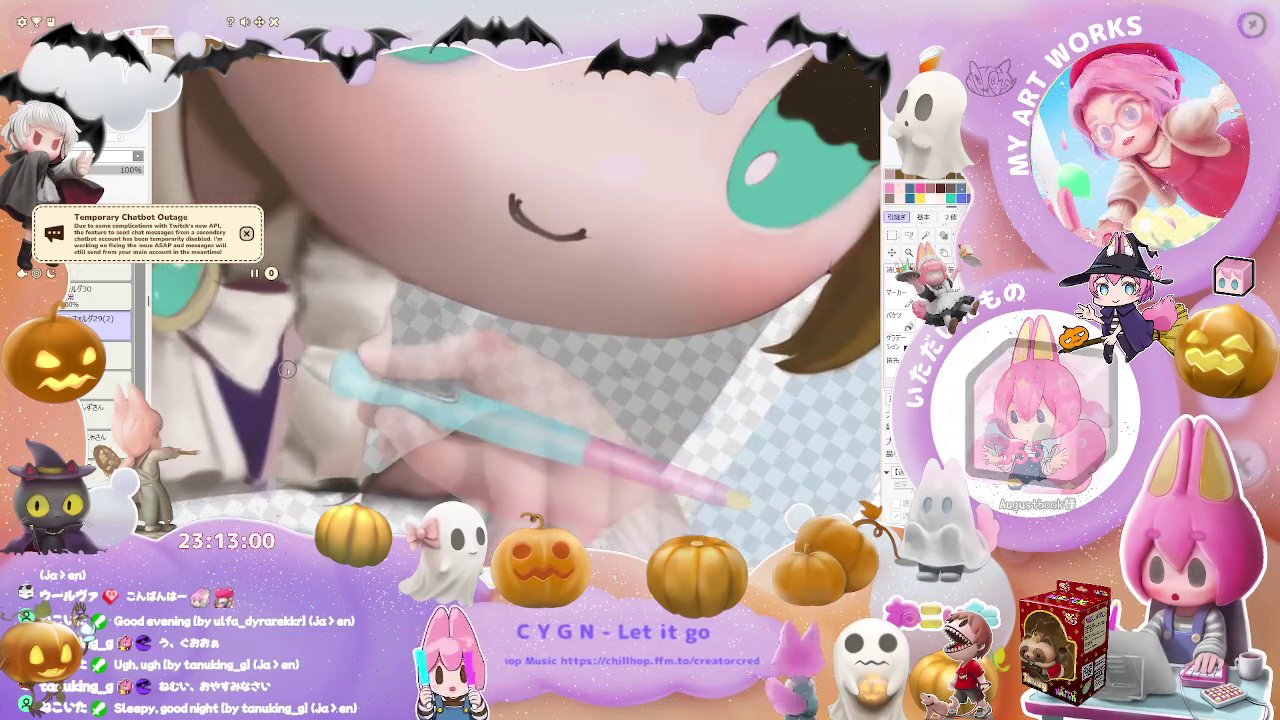
scroll(286, 378, "up", 1)
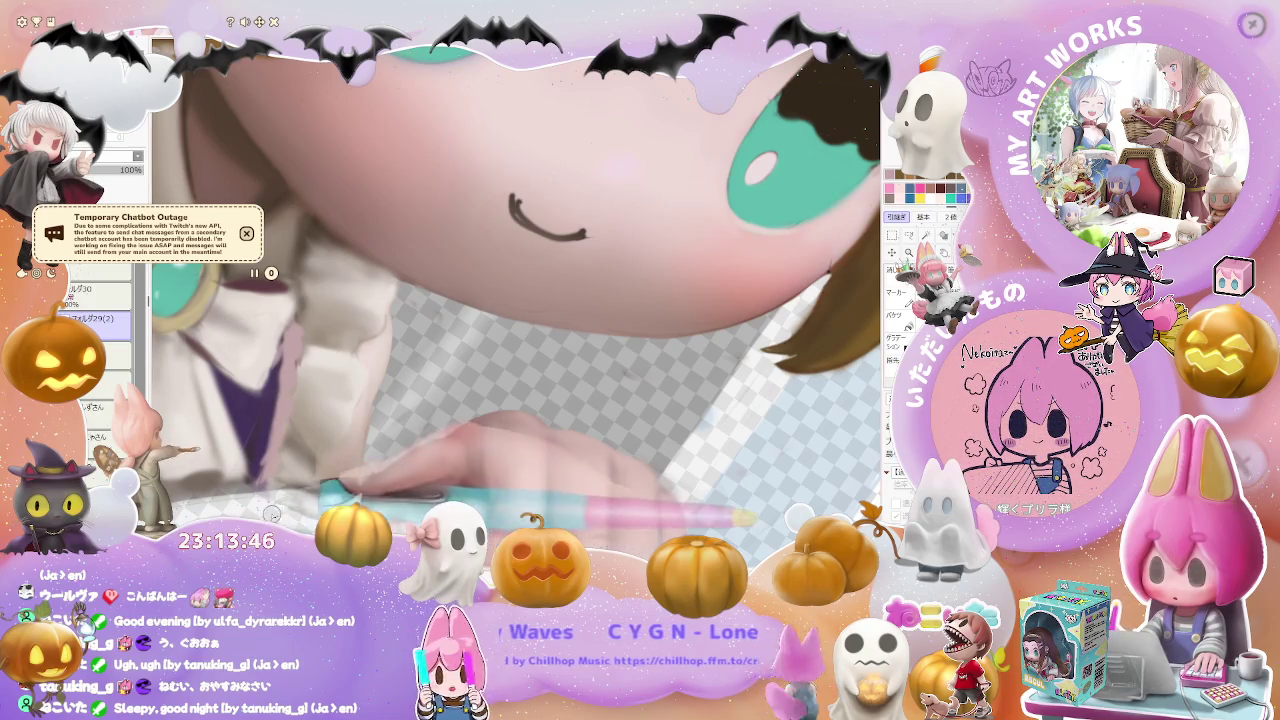
- Turn the view counterclockwise around the face and repaint the teal brooch and collar below the ear
scroll(257, 431, "up", 1)
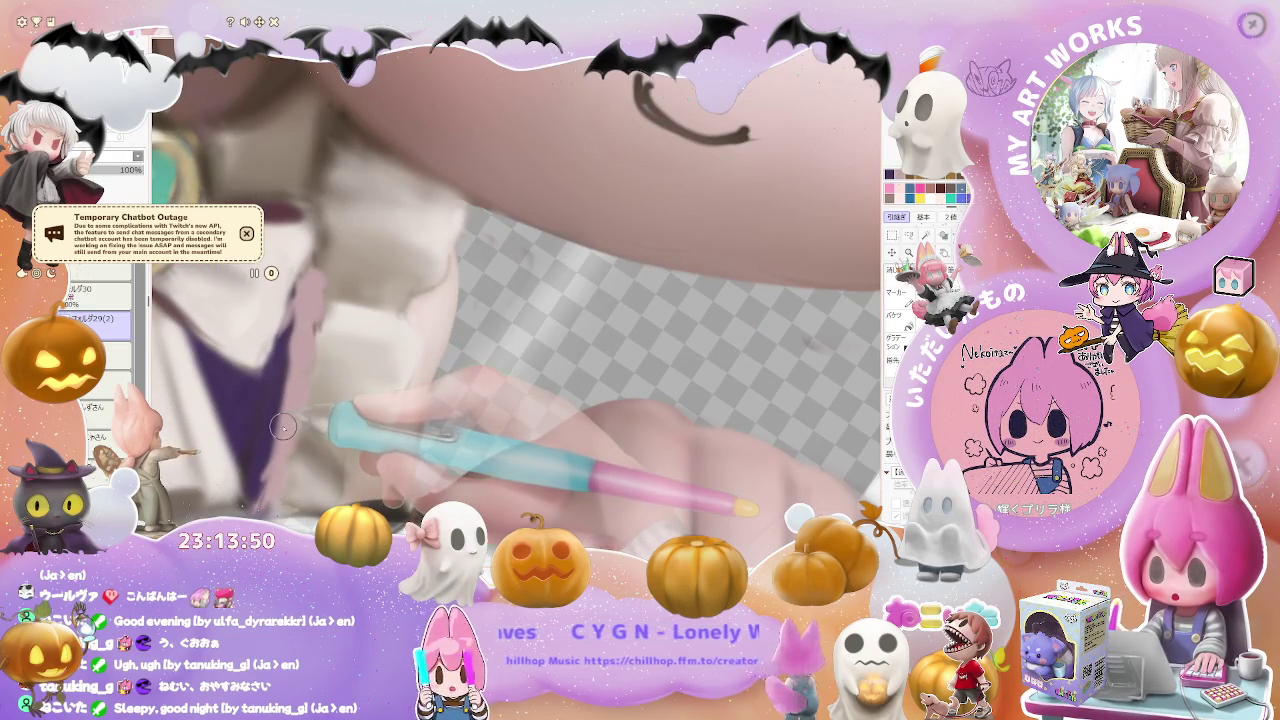
scroll(279, 438, "down", 1)
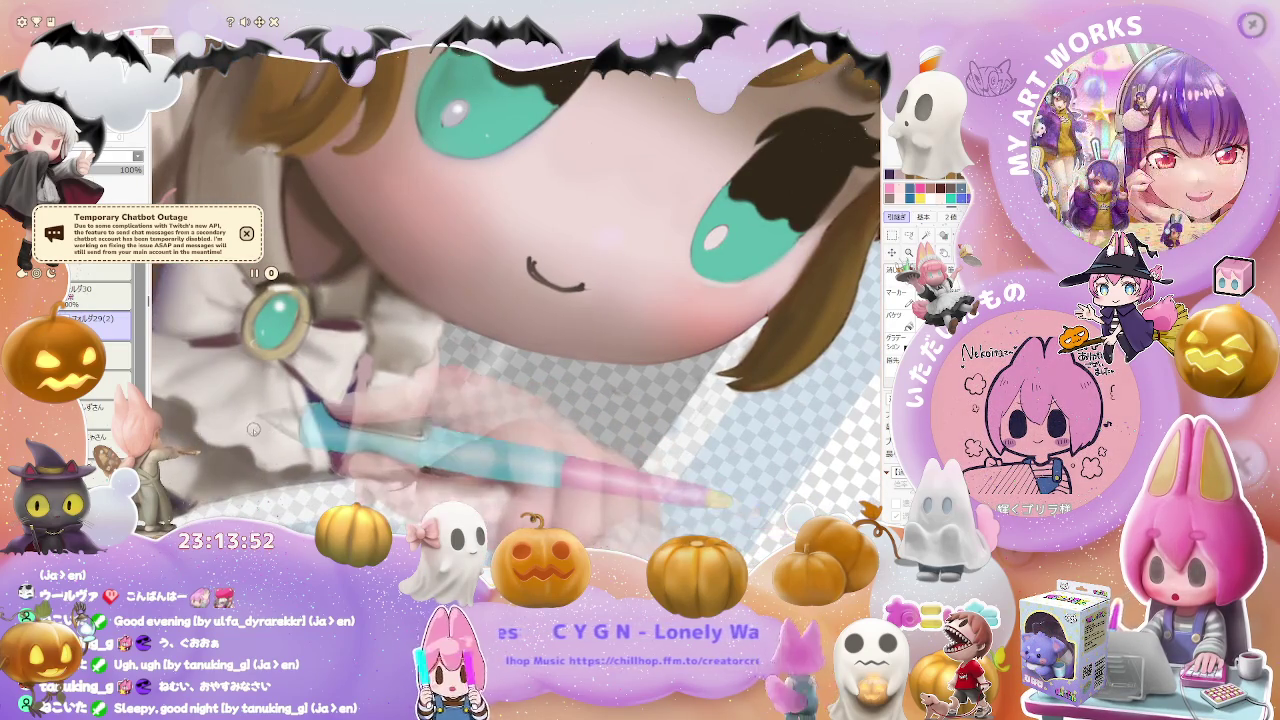
scroll(251, 447, "up", 1)
scroll(255, 455, "up", 1)
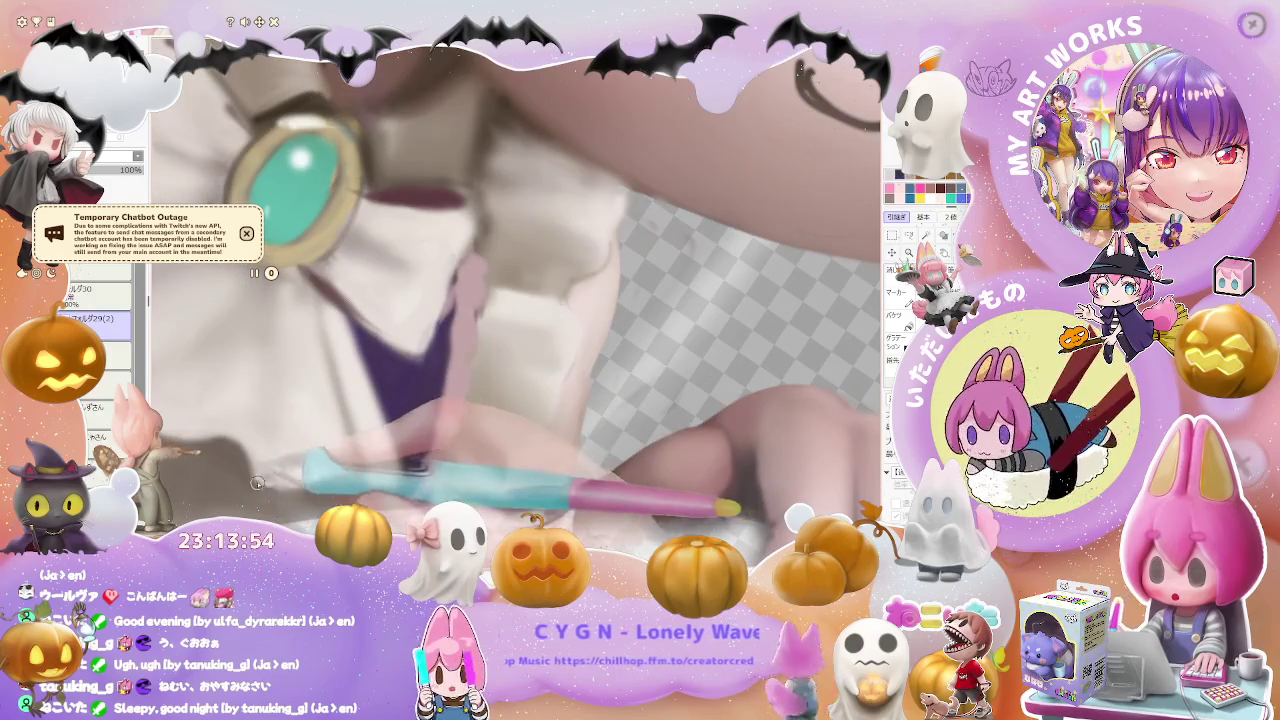
scroll(259, 474, "down", 1)
scroll(280, 470, "down", 1)
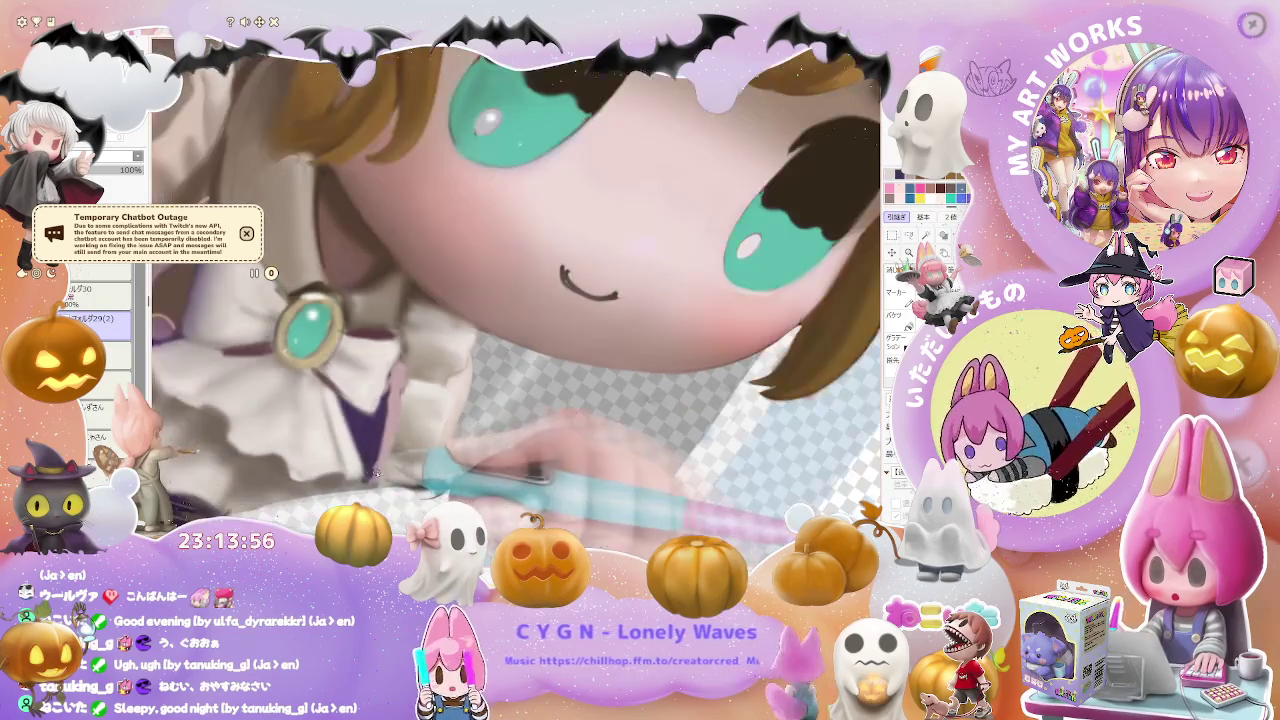
mouse_move(297, 467)
left_mouse_down()
mouse_move(330, 440)
mouse_move(307, 450)
left_mouse_up()
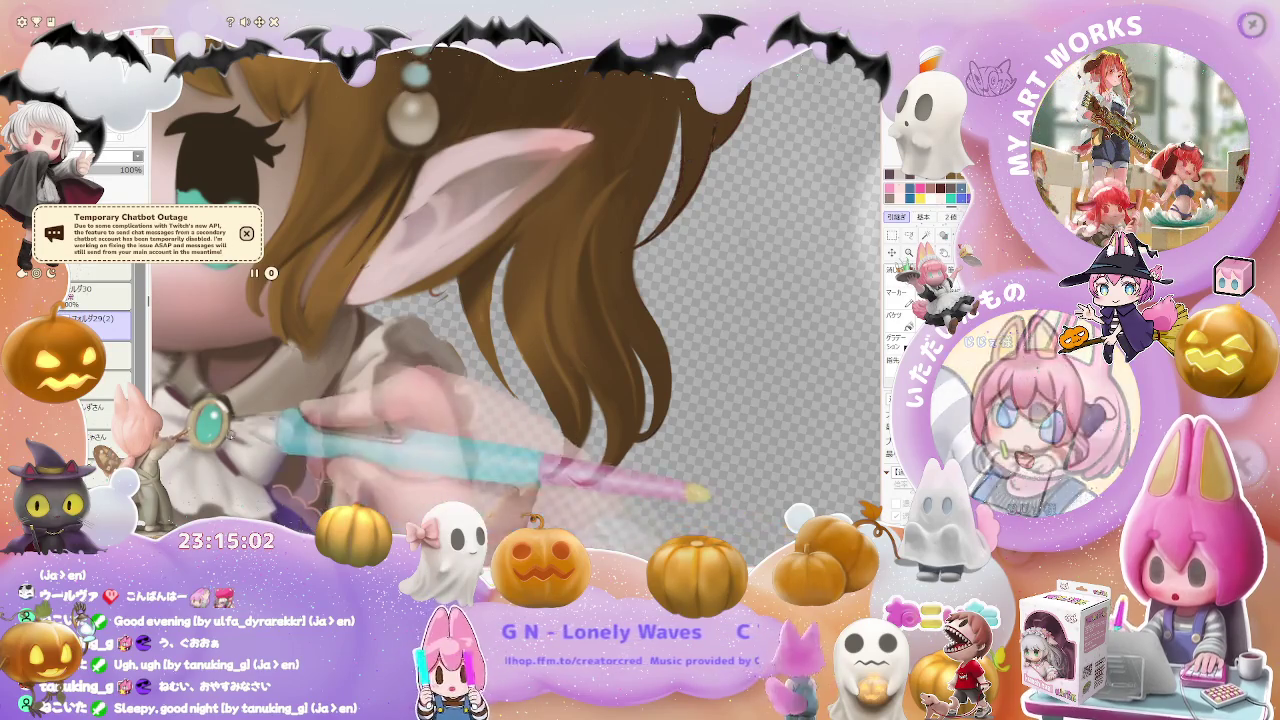
scroll(517, 307, "up", 3)
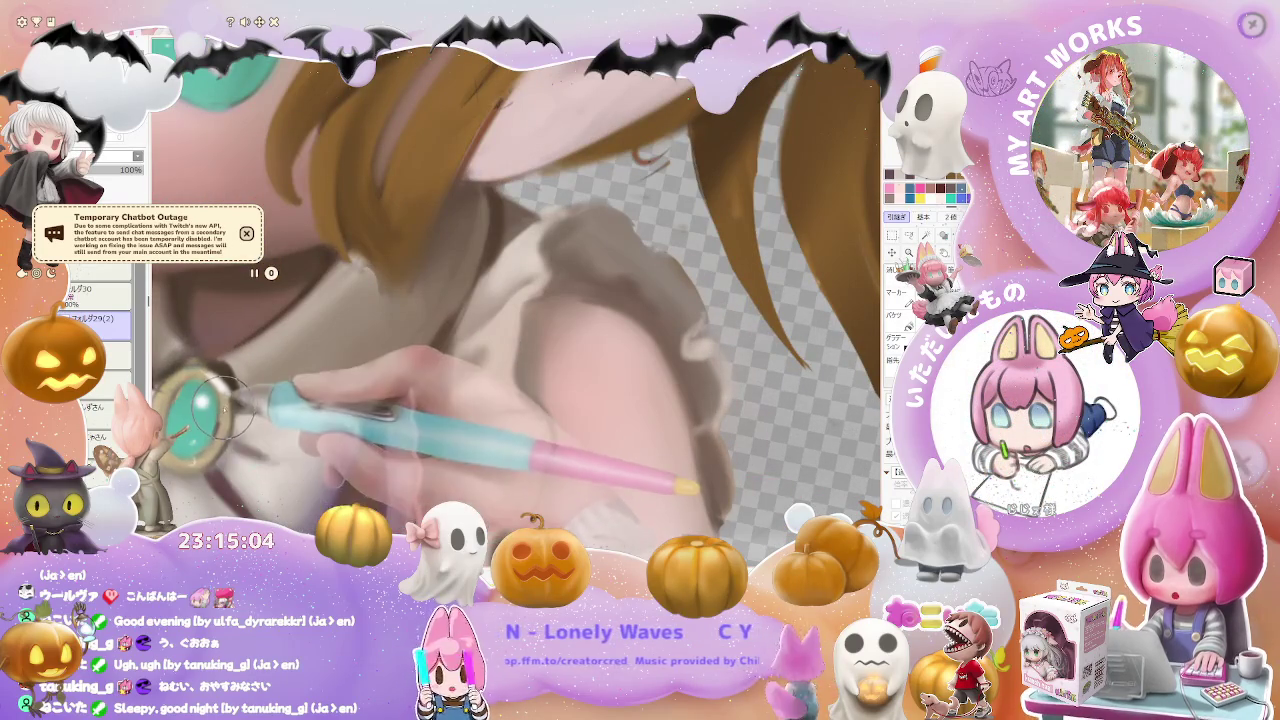
scroll(225, 415, "down", 2)
scroll(250, 460, "down", 2)
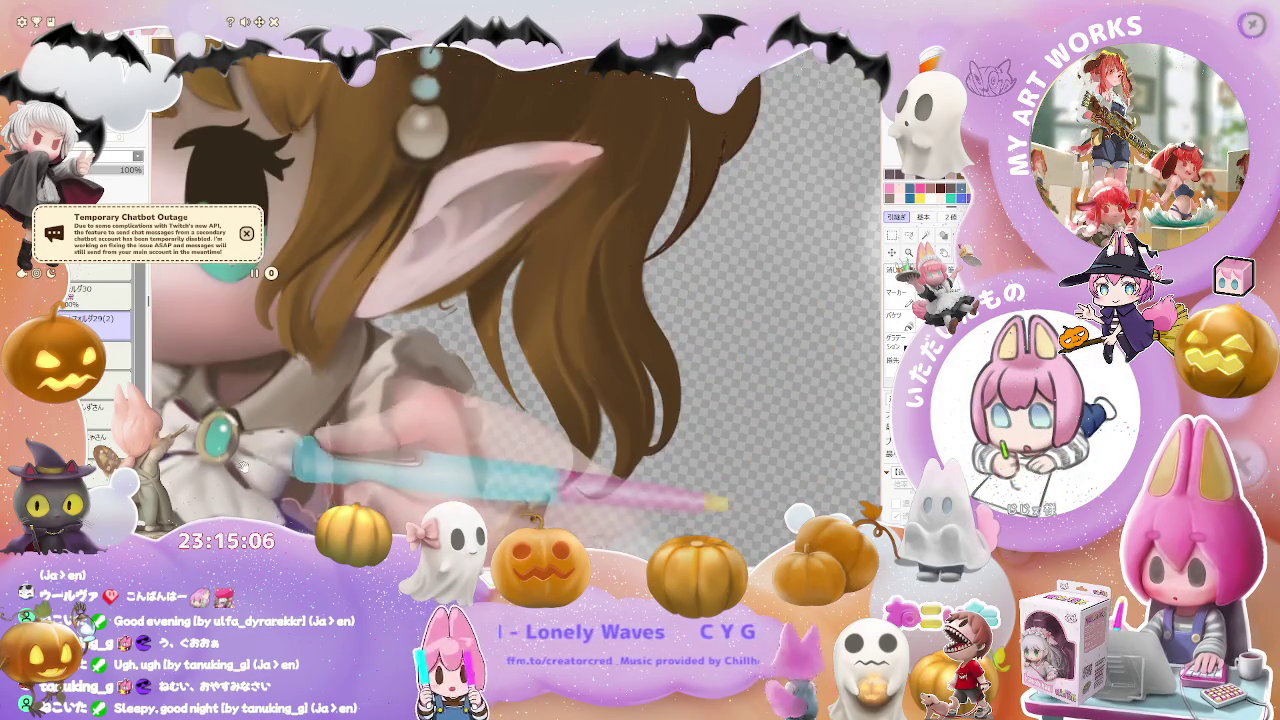
scroll(268, 493, "up", 2)
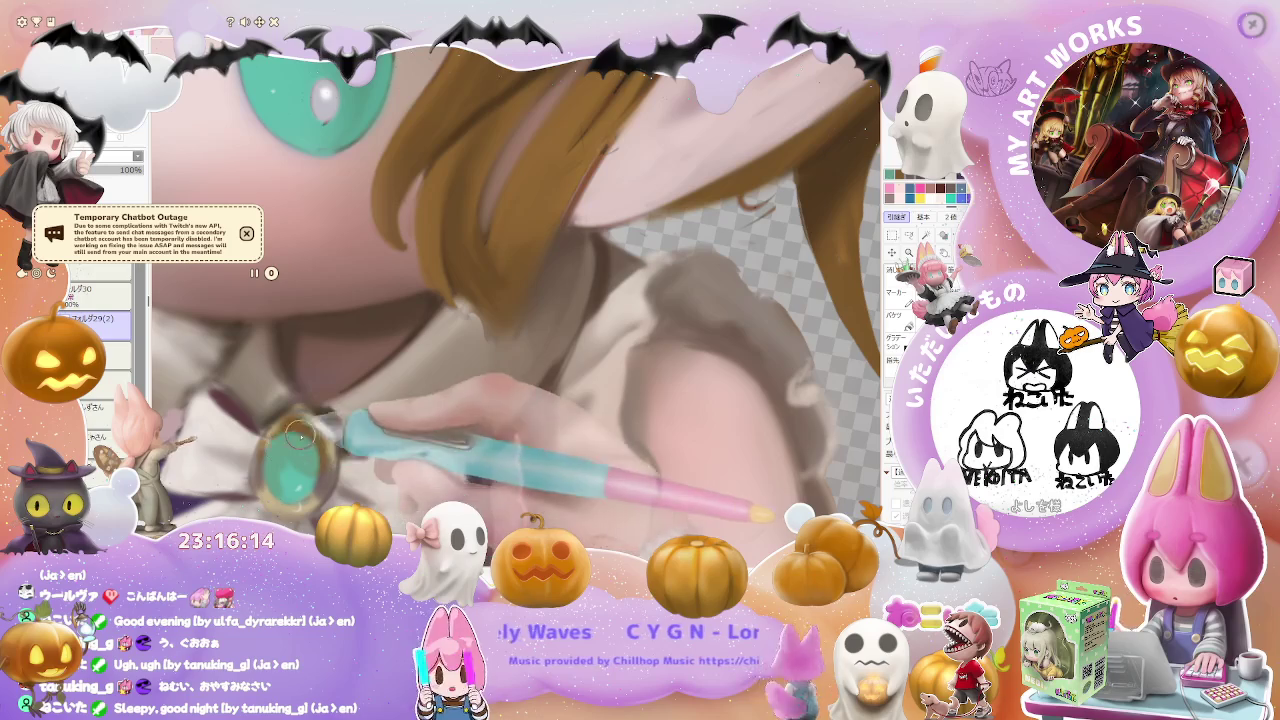
- Zoom onto the brooch and resize the brush to define its gold rim and teal gem
scroll(316, 476, "down", 2)
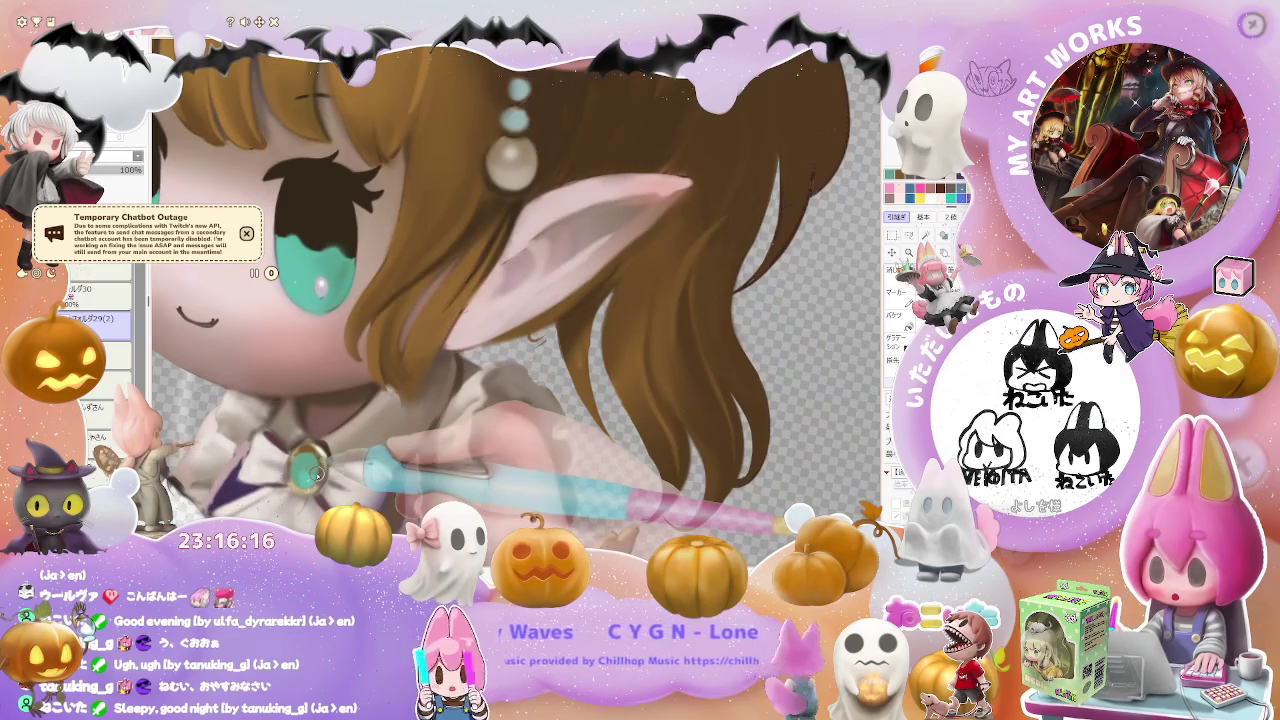
scroll(317, 475, "up", 3)
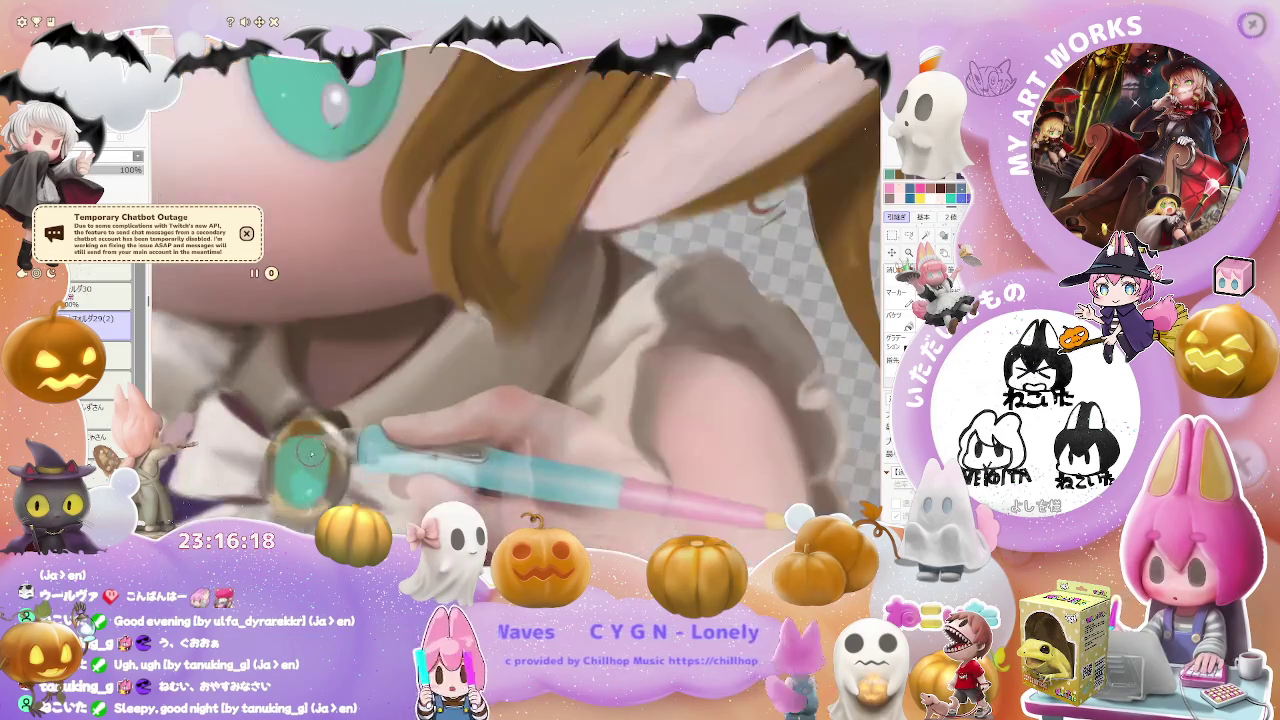
left_click_drag(311, 453, 312, 462)
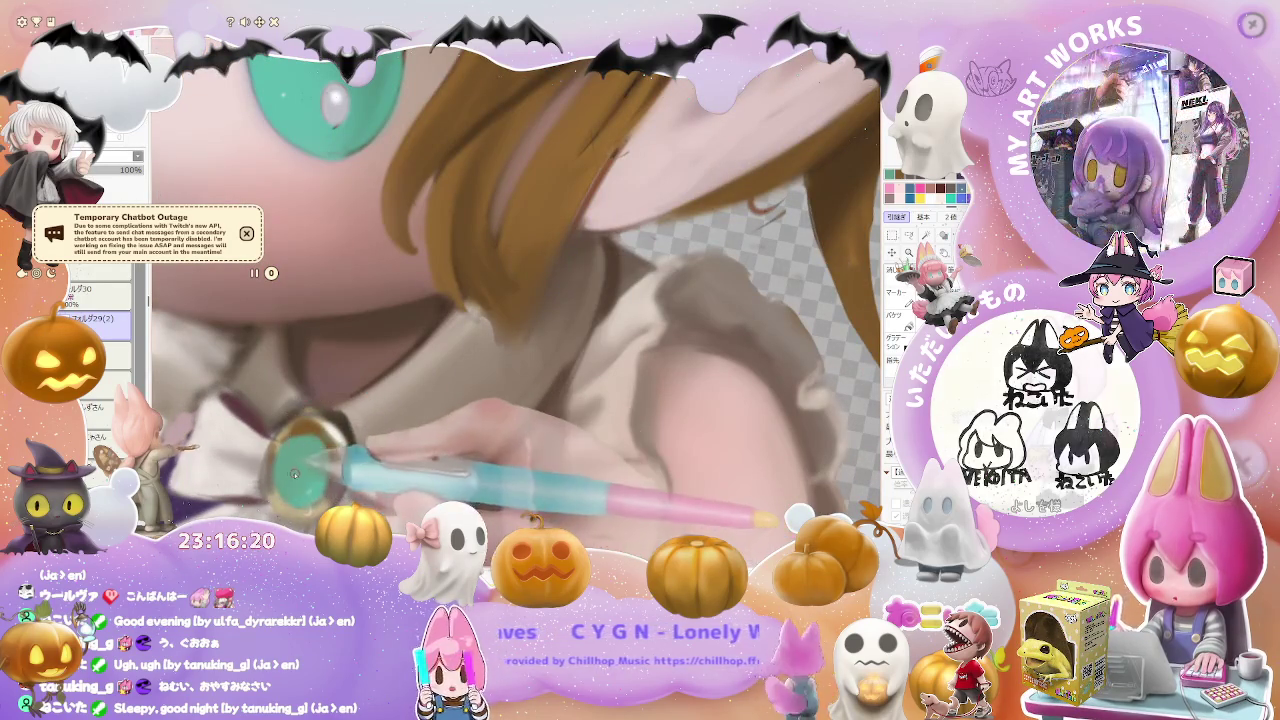